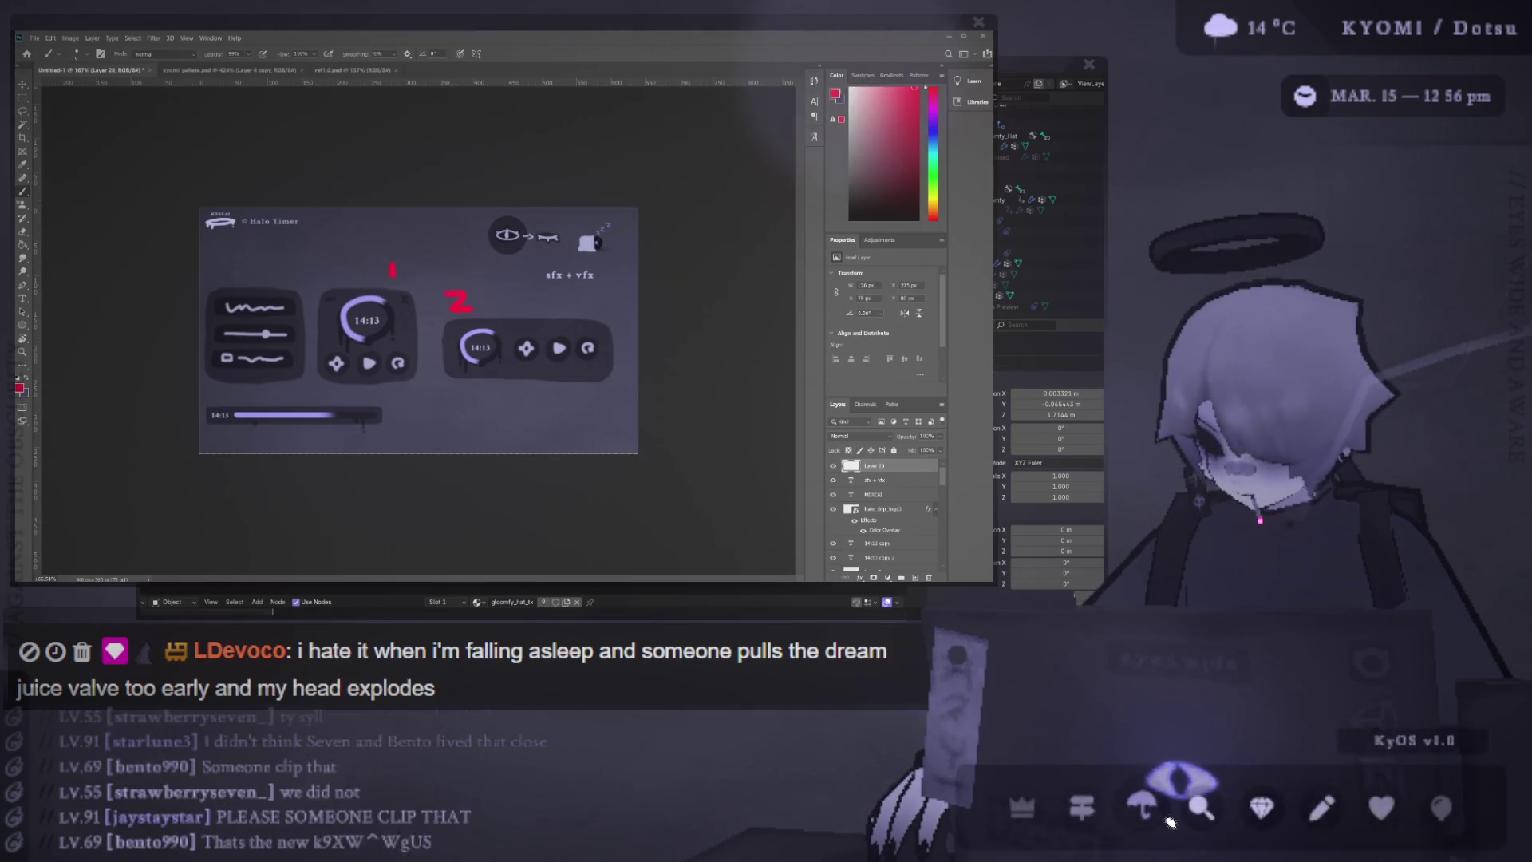
Open the supporters name list from the KyOS dock's diamond icon
click(1263, 802)
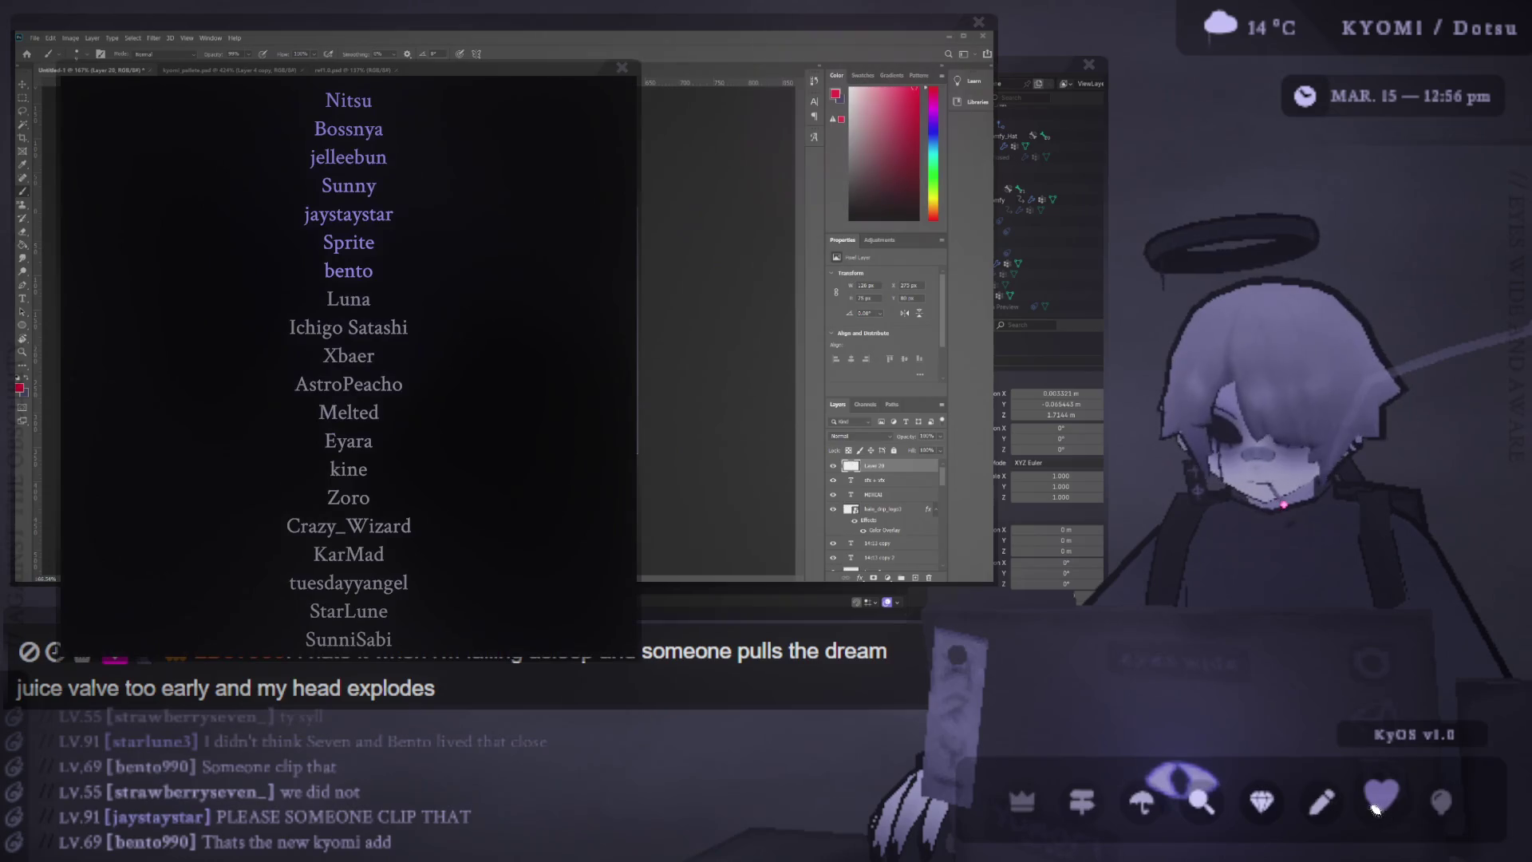
Reposition the supporters list window toward the left, then bring Photoshop's Halo Timer canvas forward
drag(462, 68, 528, 118)
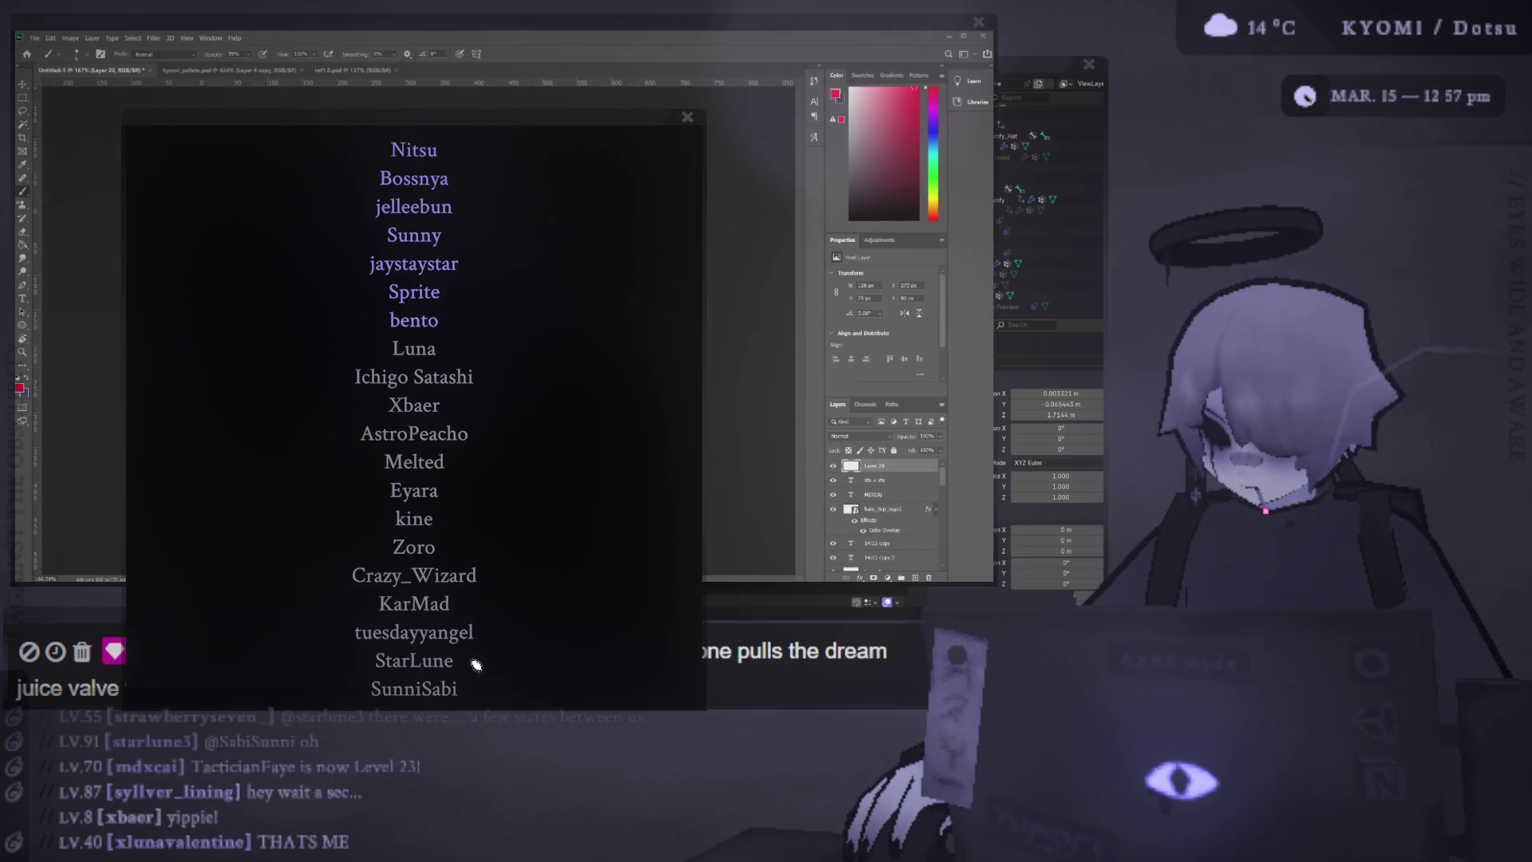
drag(489, 118, 592, 89)
drag(594, 83, 583, 80)
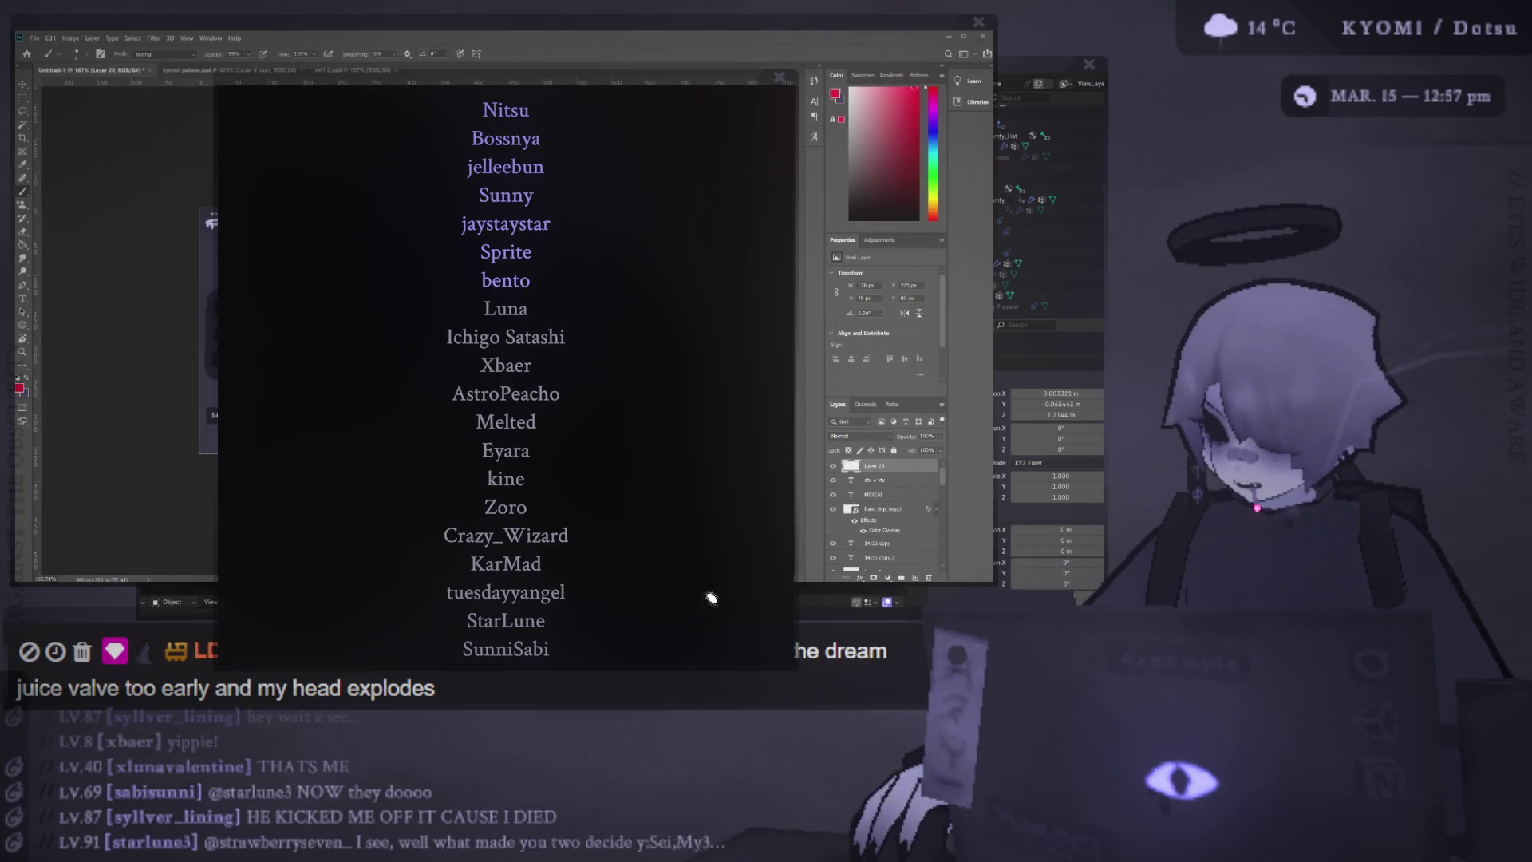
mouse_move(548, 83)
mouse_down()
mouse_move(554, 119)
mouse_move(542, 104)
mouse_up()
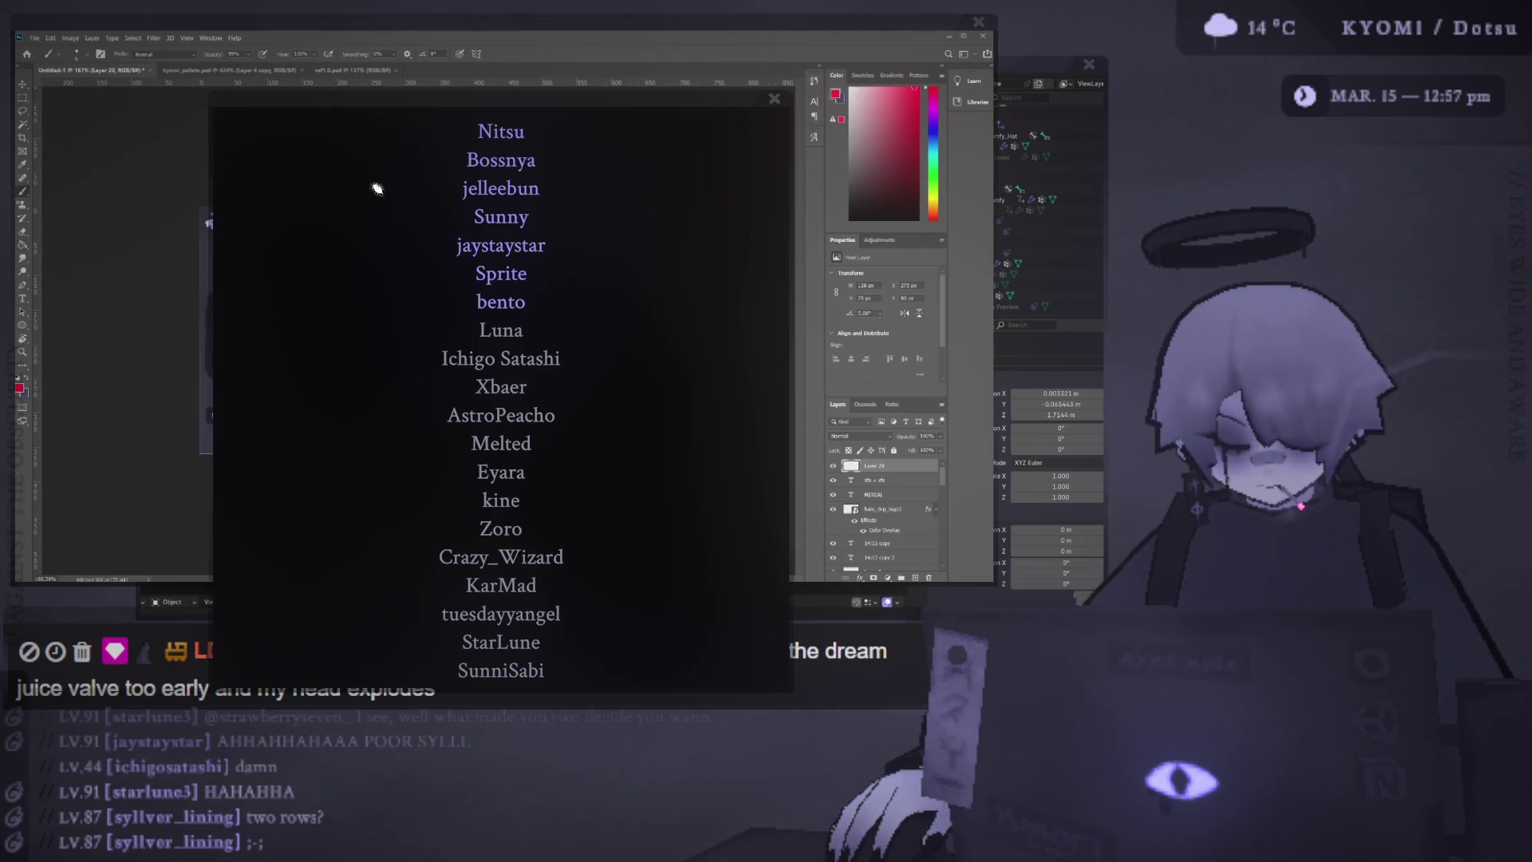
drag(323, 105, 206, 102)
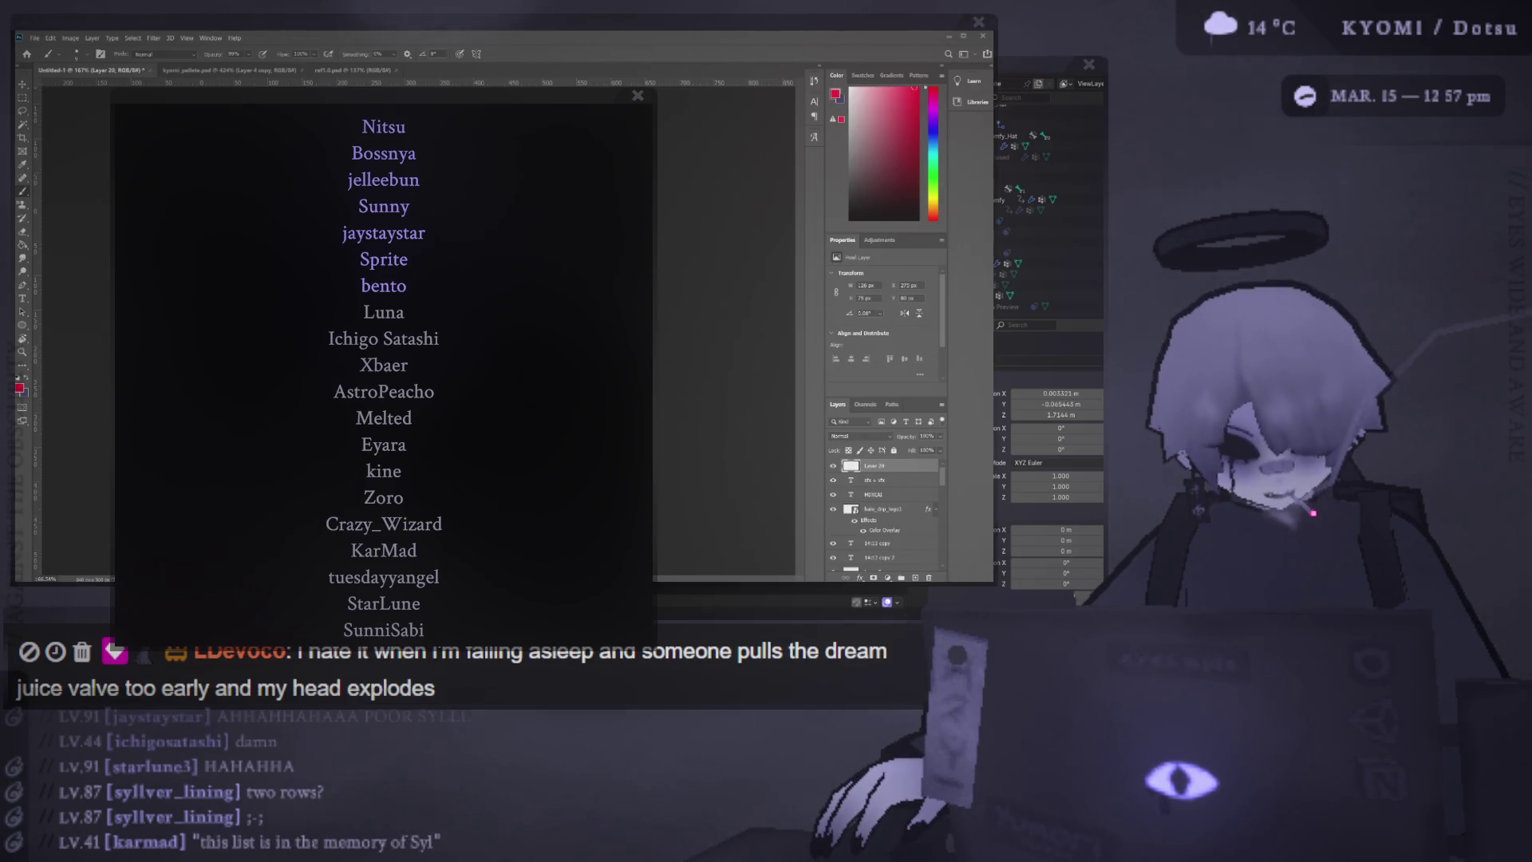
key(alt+Tab)
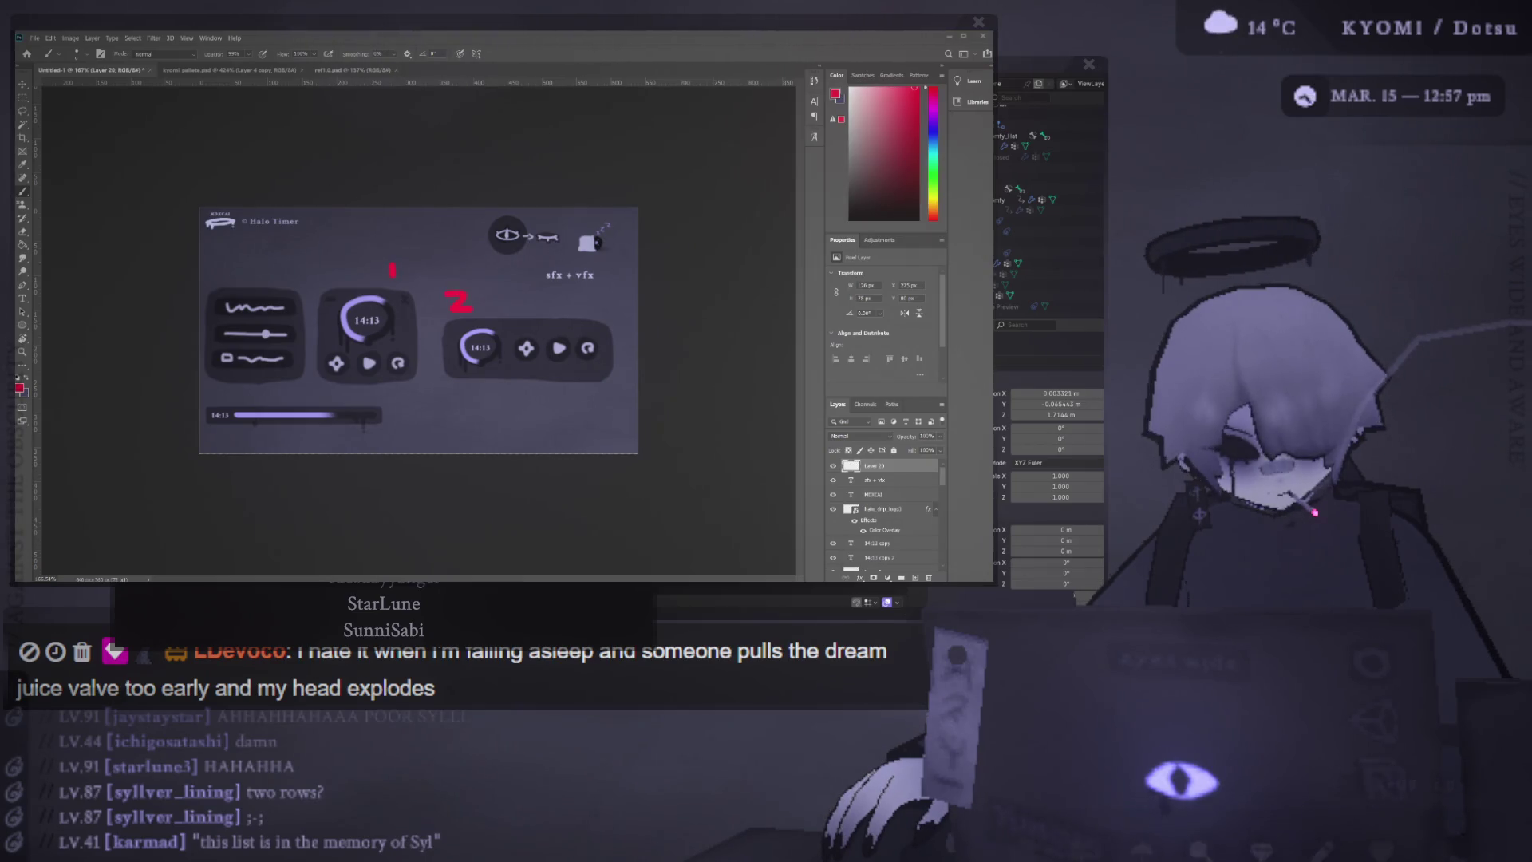
Move Photoshop down-right, raise the supporters list above it, and place the chat alert banner below it
drag(551, 33, 599, 172)
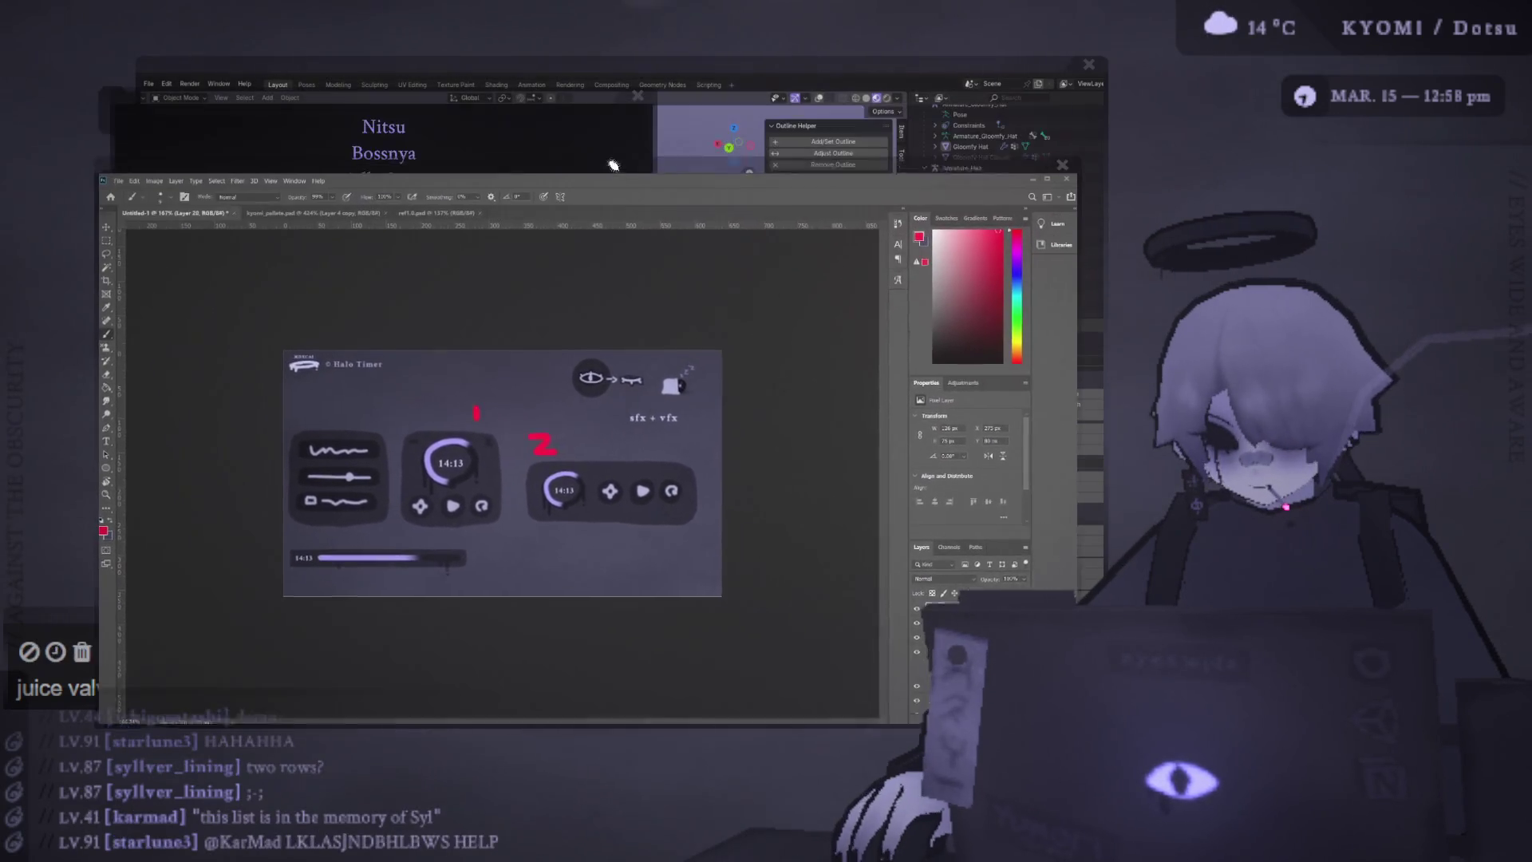
click(708, 70)
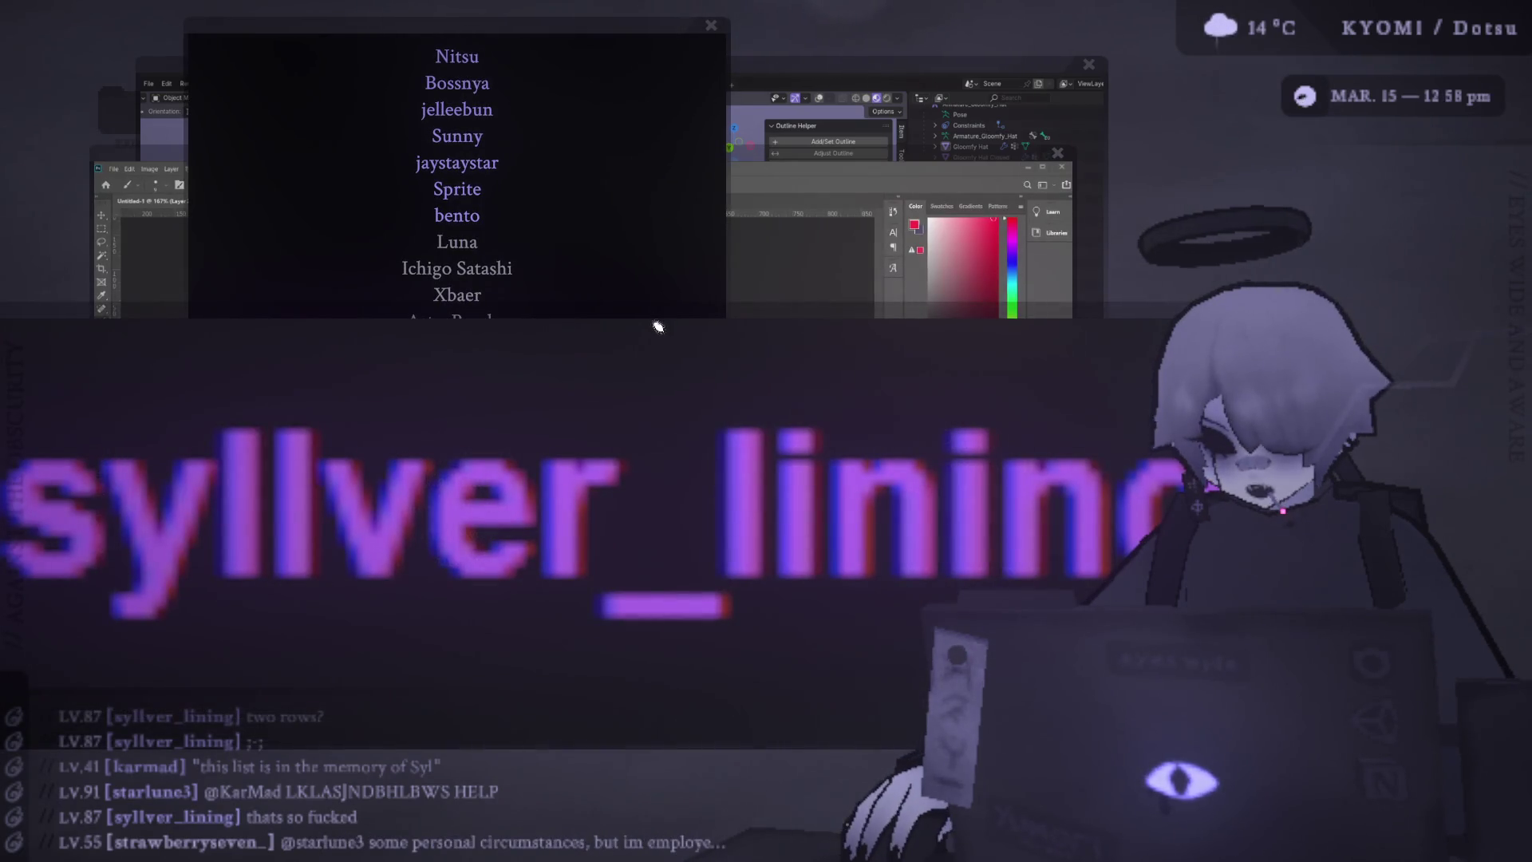
mouse_move(642, 307)
mouse_down()
mouse_move(554, 551)
mouse_move(515, 573)
mouse_up()
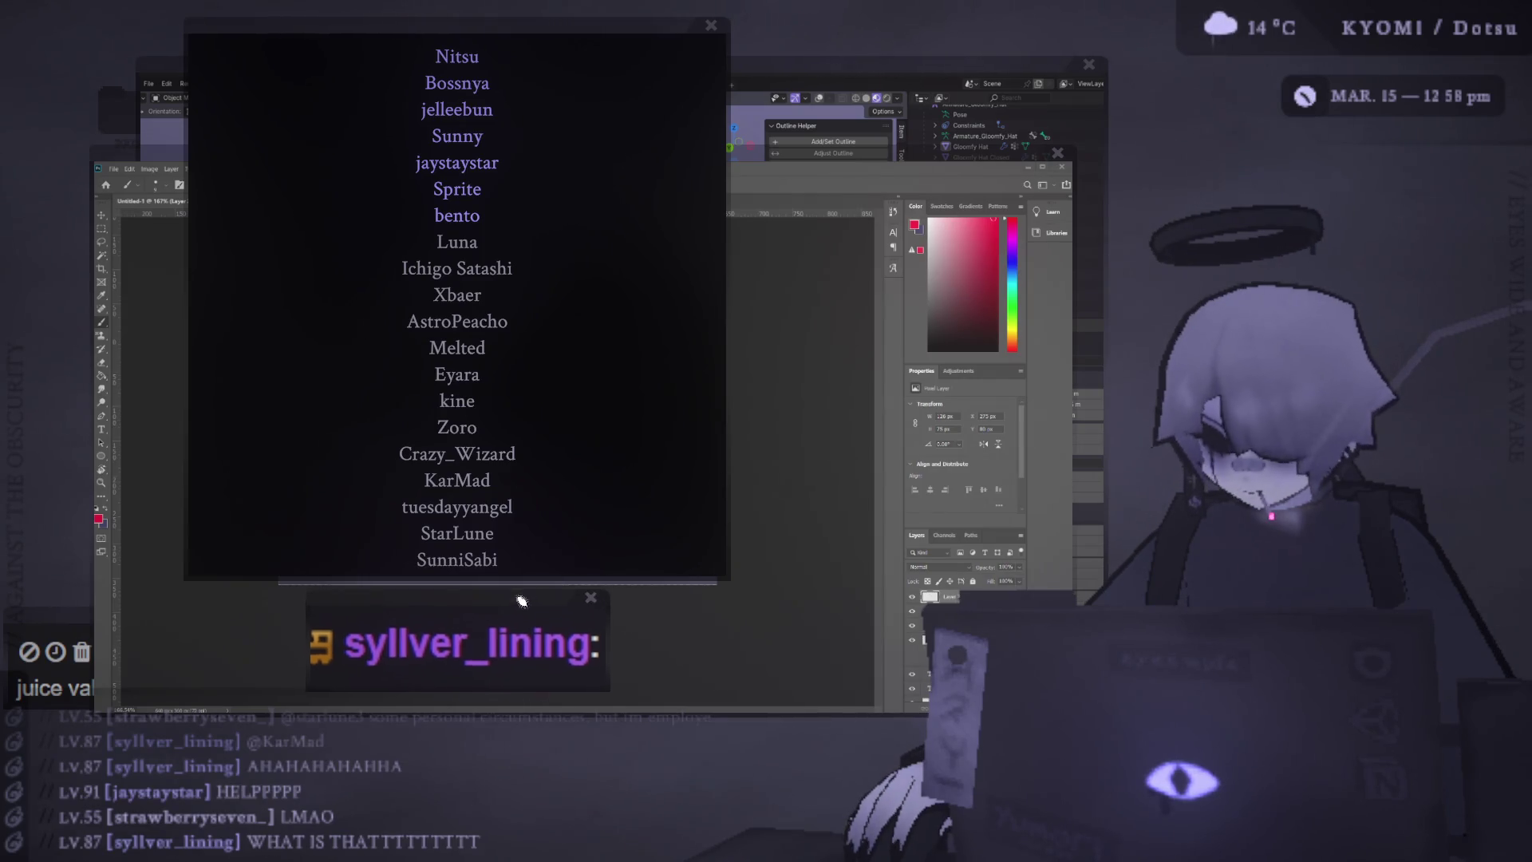
drag(544, 31, 549, 80)
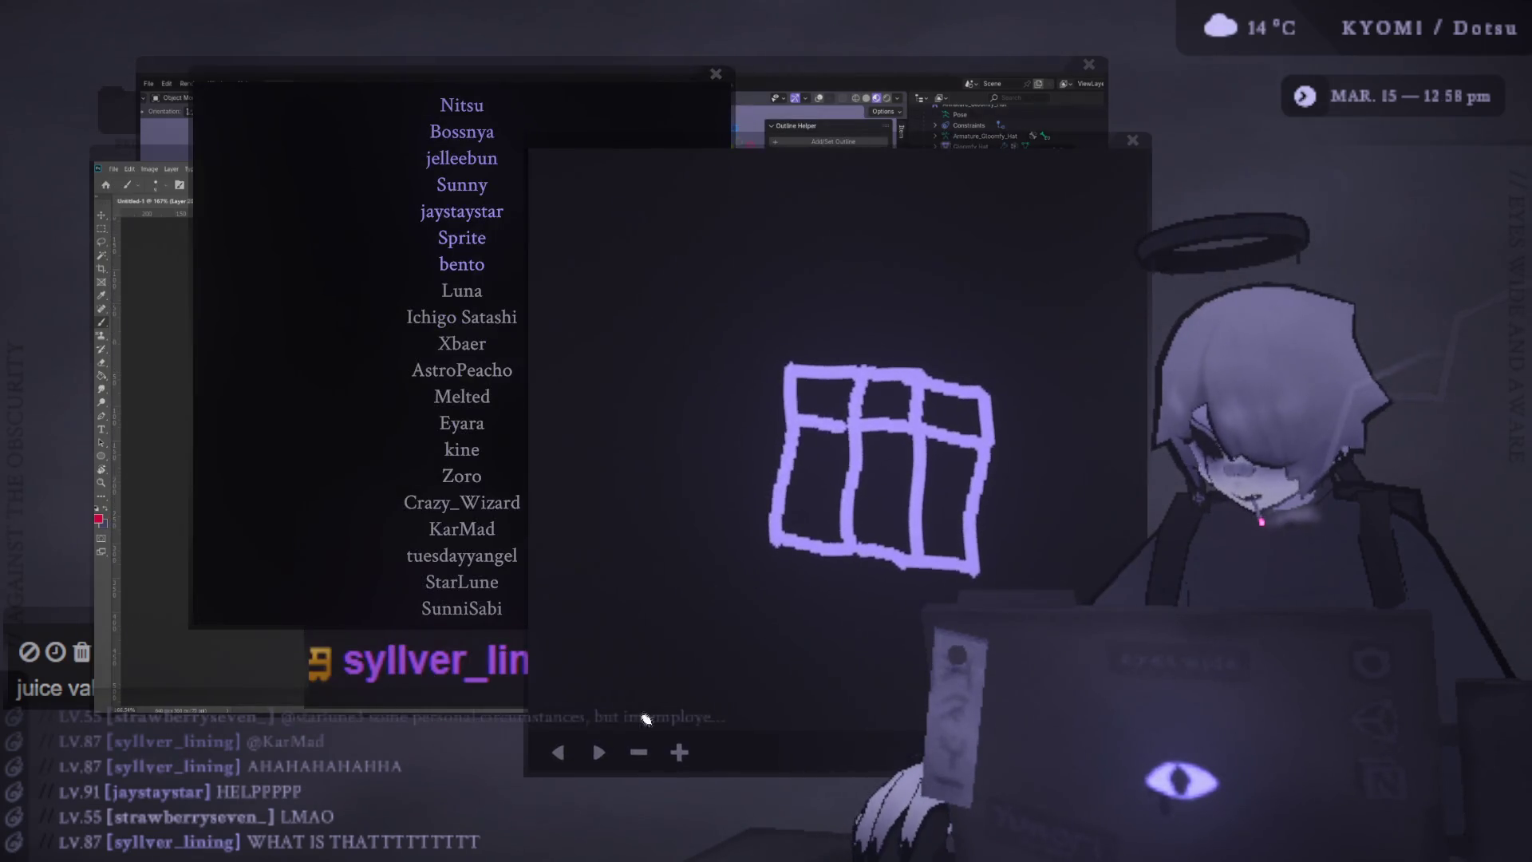
Draw a purple heart doodle, undoing stray strokes, move it near the top, then return to Photoshop
mouse_move(838, 313)
mouse_down()
mouse_move(808, 332)
mouse_move(835, 354)
mouse_move(855, 335)
mouse_move(866, 351)
mouse_move(798, 335)
mouse_move(834, 371)
mouse_up()
key(ctrl+z)
key(ctrl+z)
key(ctrl+z)
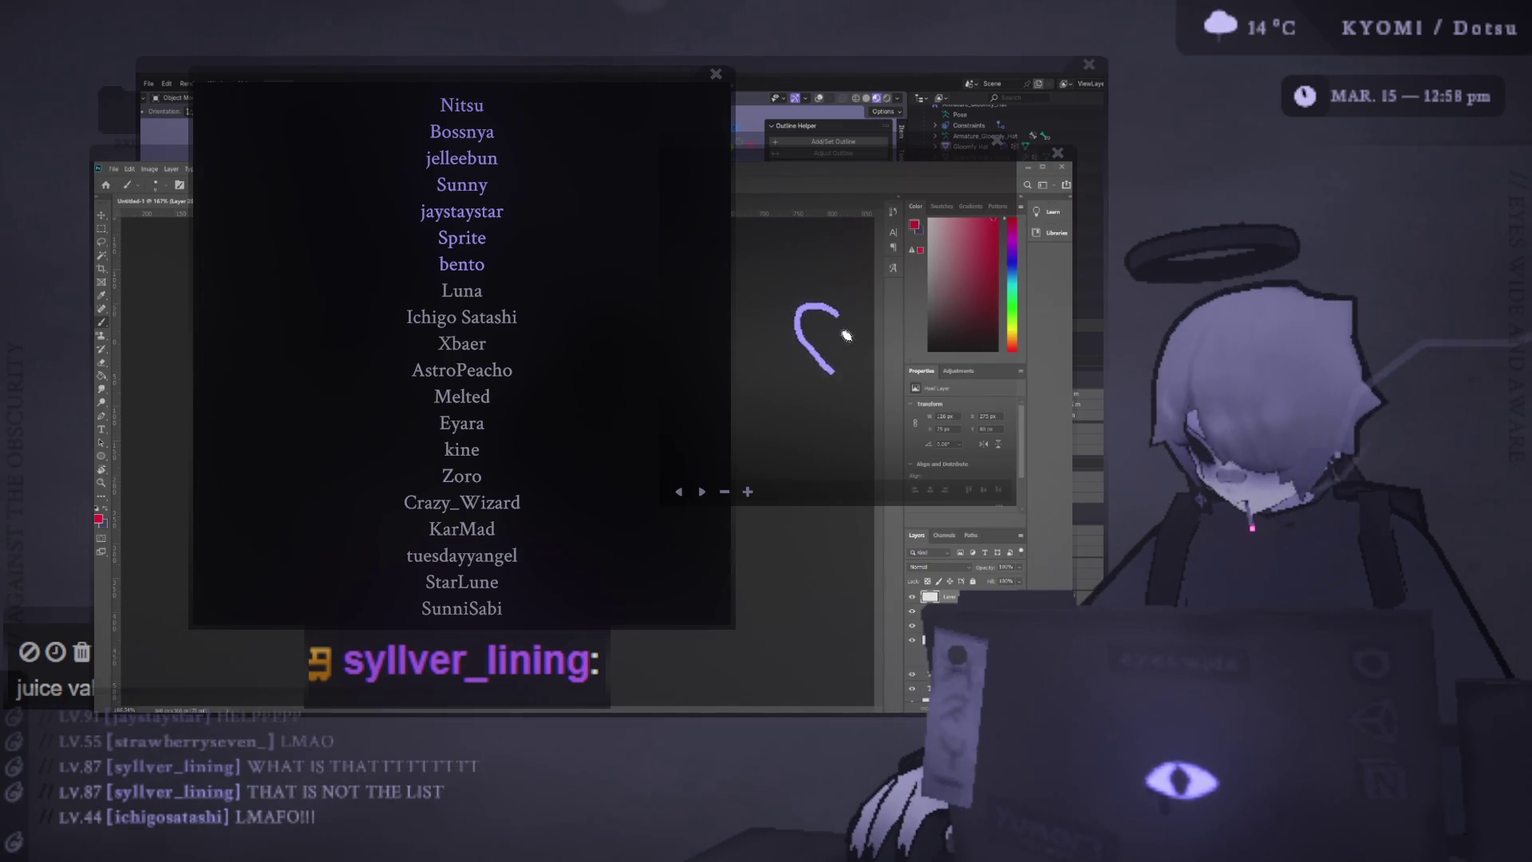
mouse_move(832, 319)
mouse_down()
mouse_move(862, 345)
mouse_move(834, 371)
mouse_up()
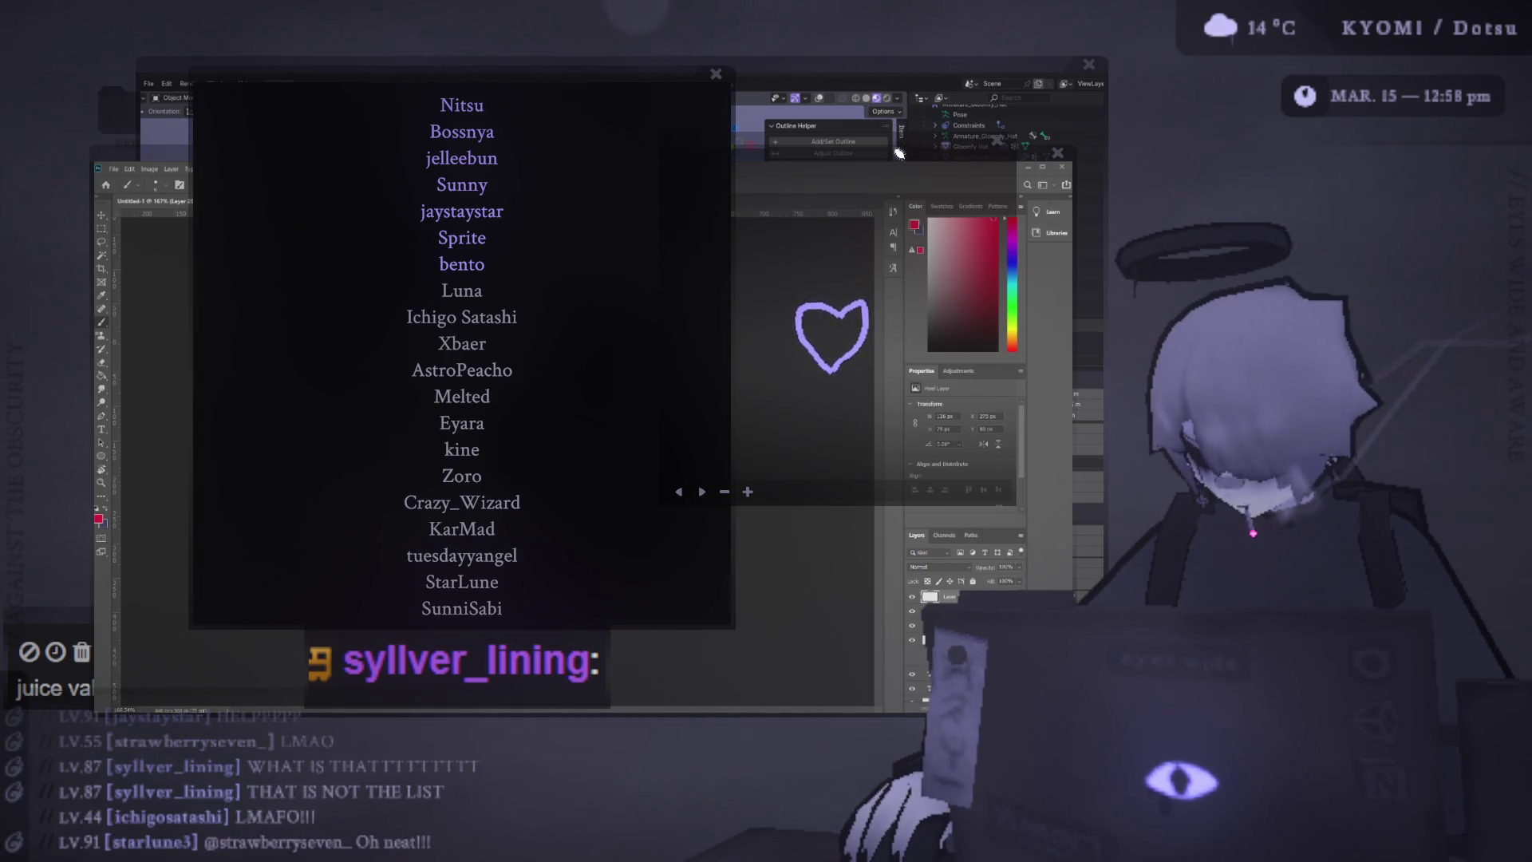
drag(839, 156, 701, 156)
key(ctrl+z)
mouse_move(787, 283)
mouse_down()
mouse_move(786, 181)
mouse_move(527, 75)
mouse_move(533, 50)
mouse_move(504, 28)
mouse_move(438, 17)
mouse_move(588, 103)
mouse_move(619, 65)
mouse_move(697, 52)
mouse_move(697, 20)
mouse_up()
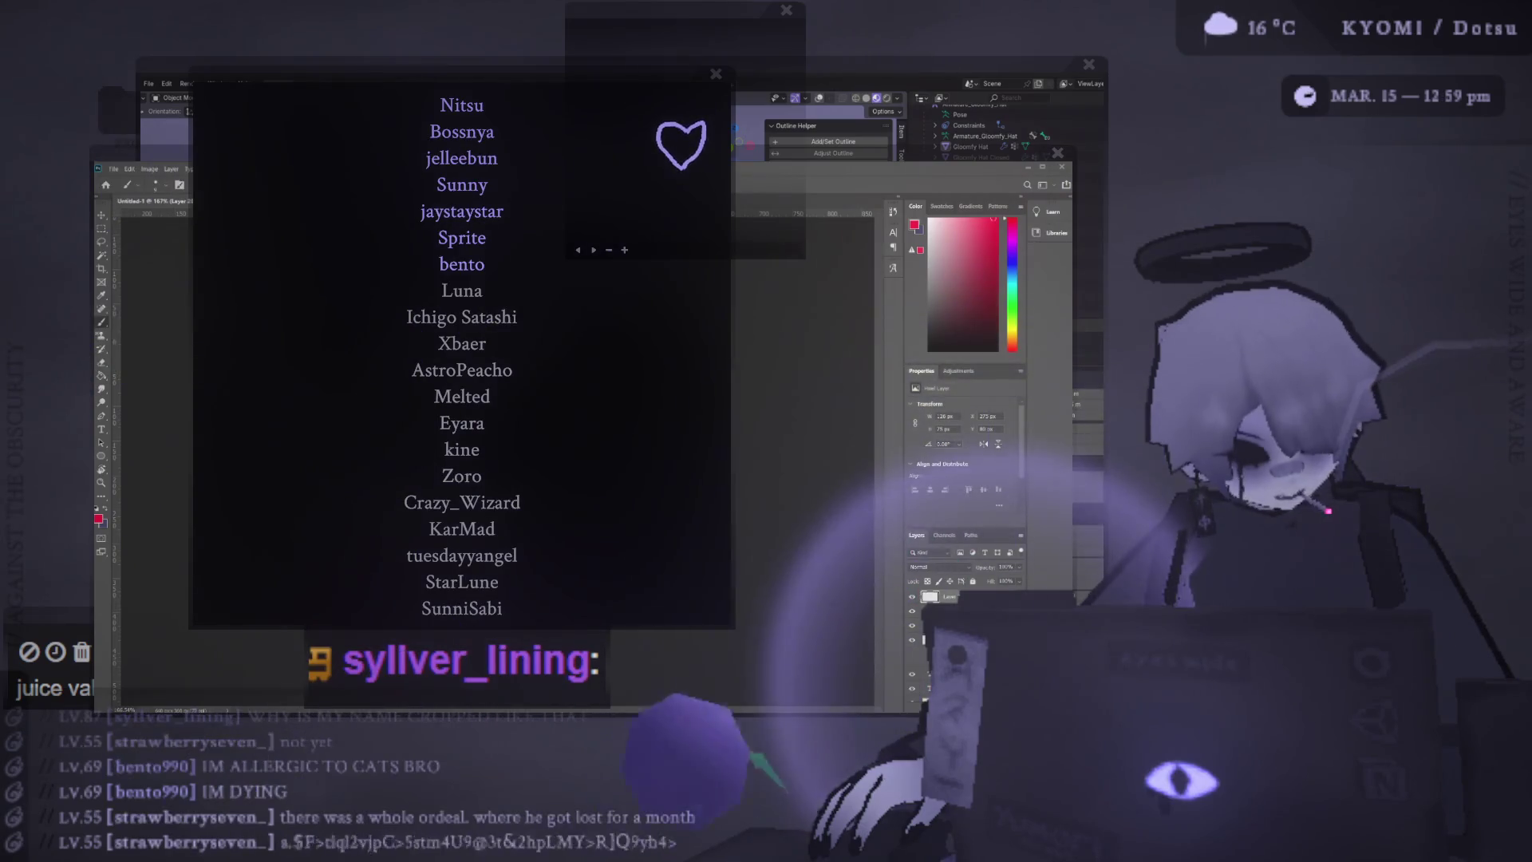
key(alt+Tab)
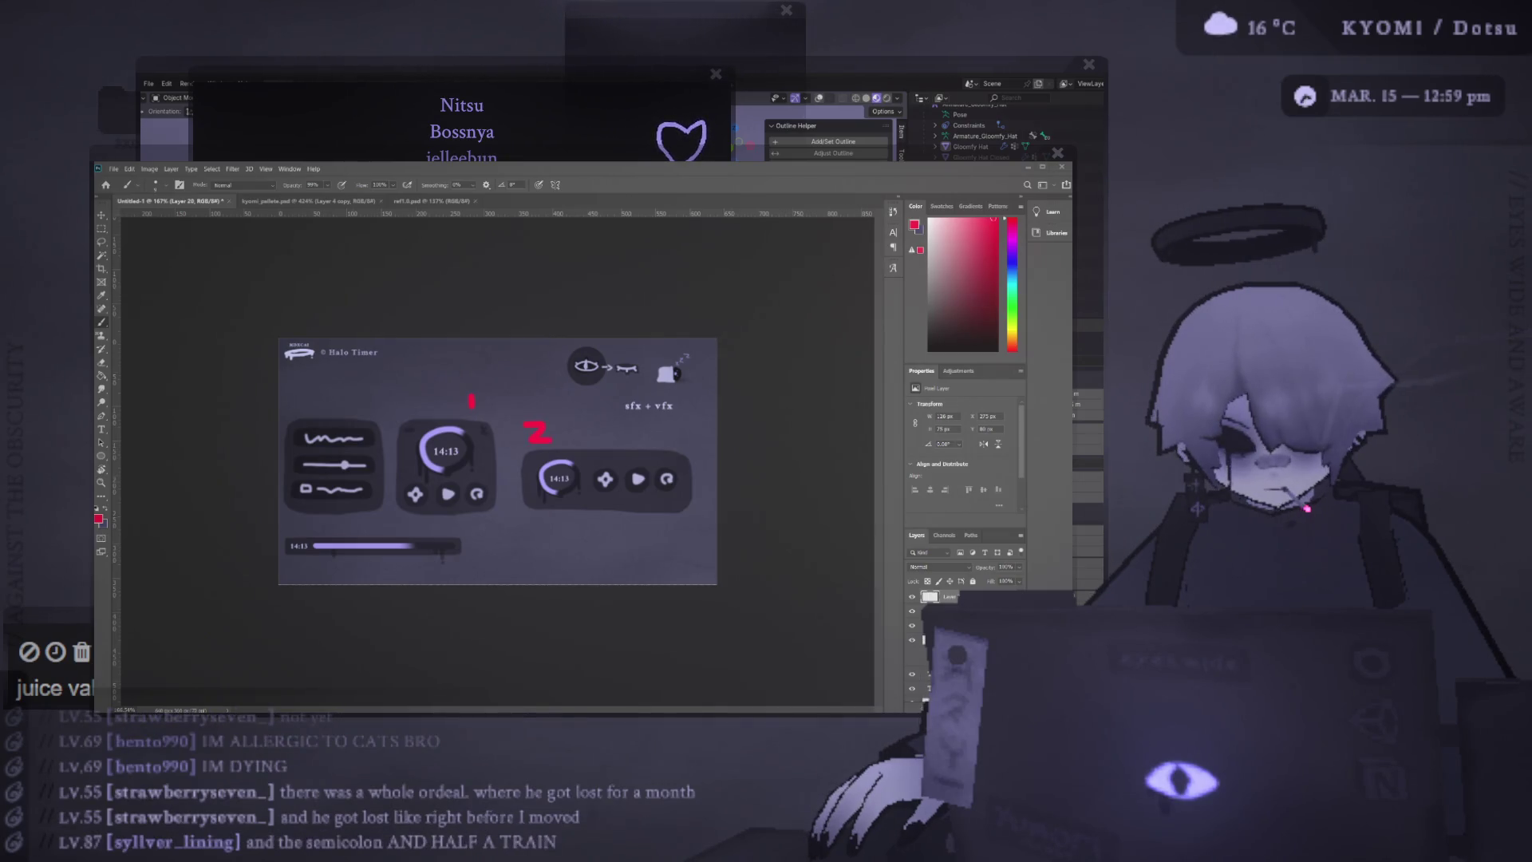
click(510, 73)
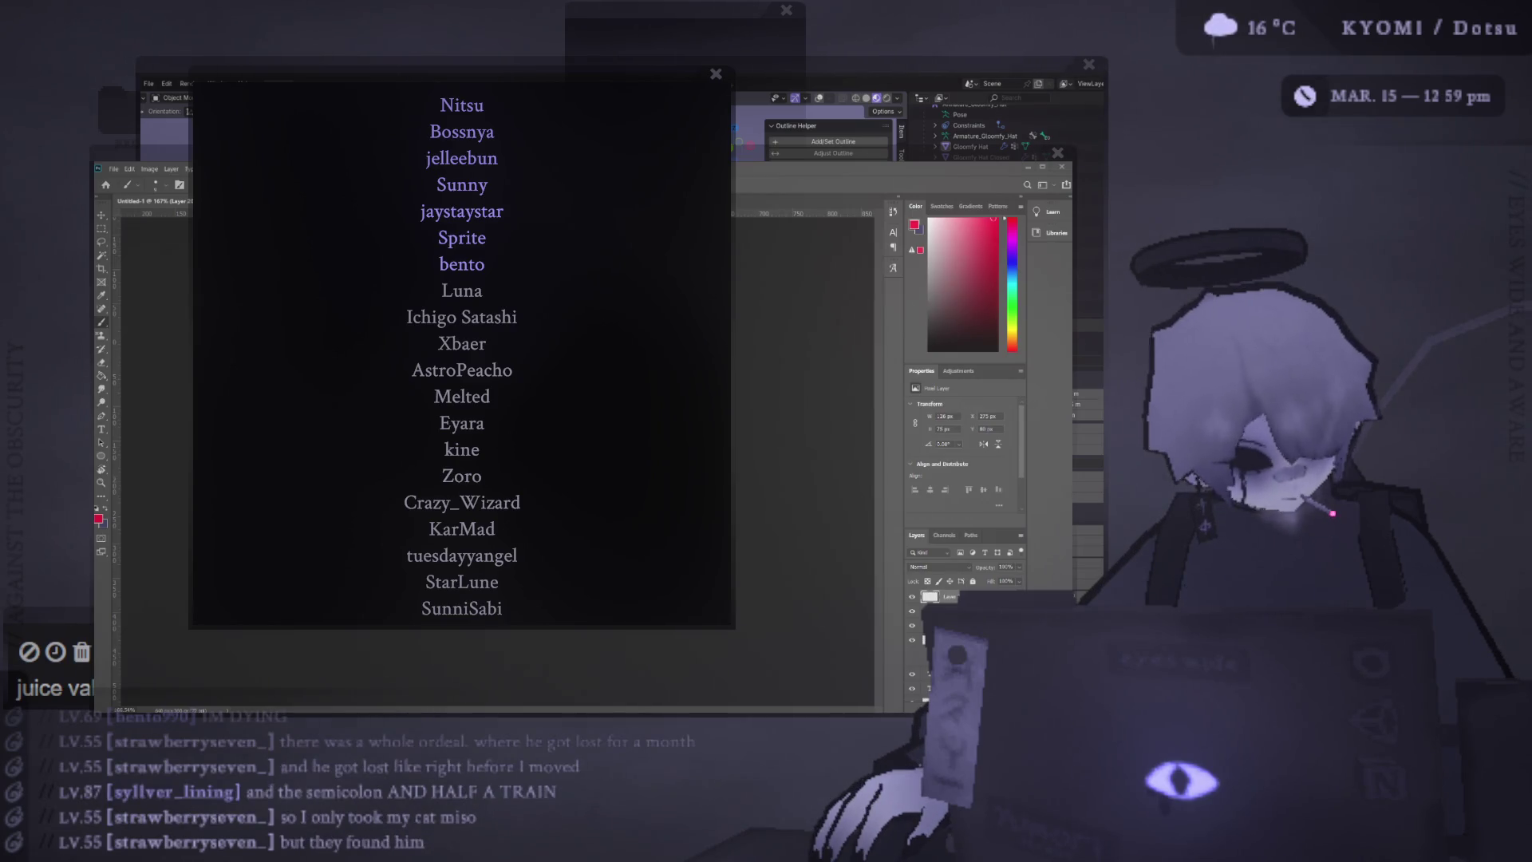
key(alt+Tab)
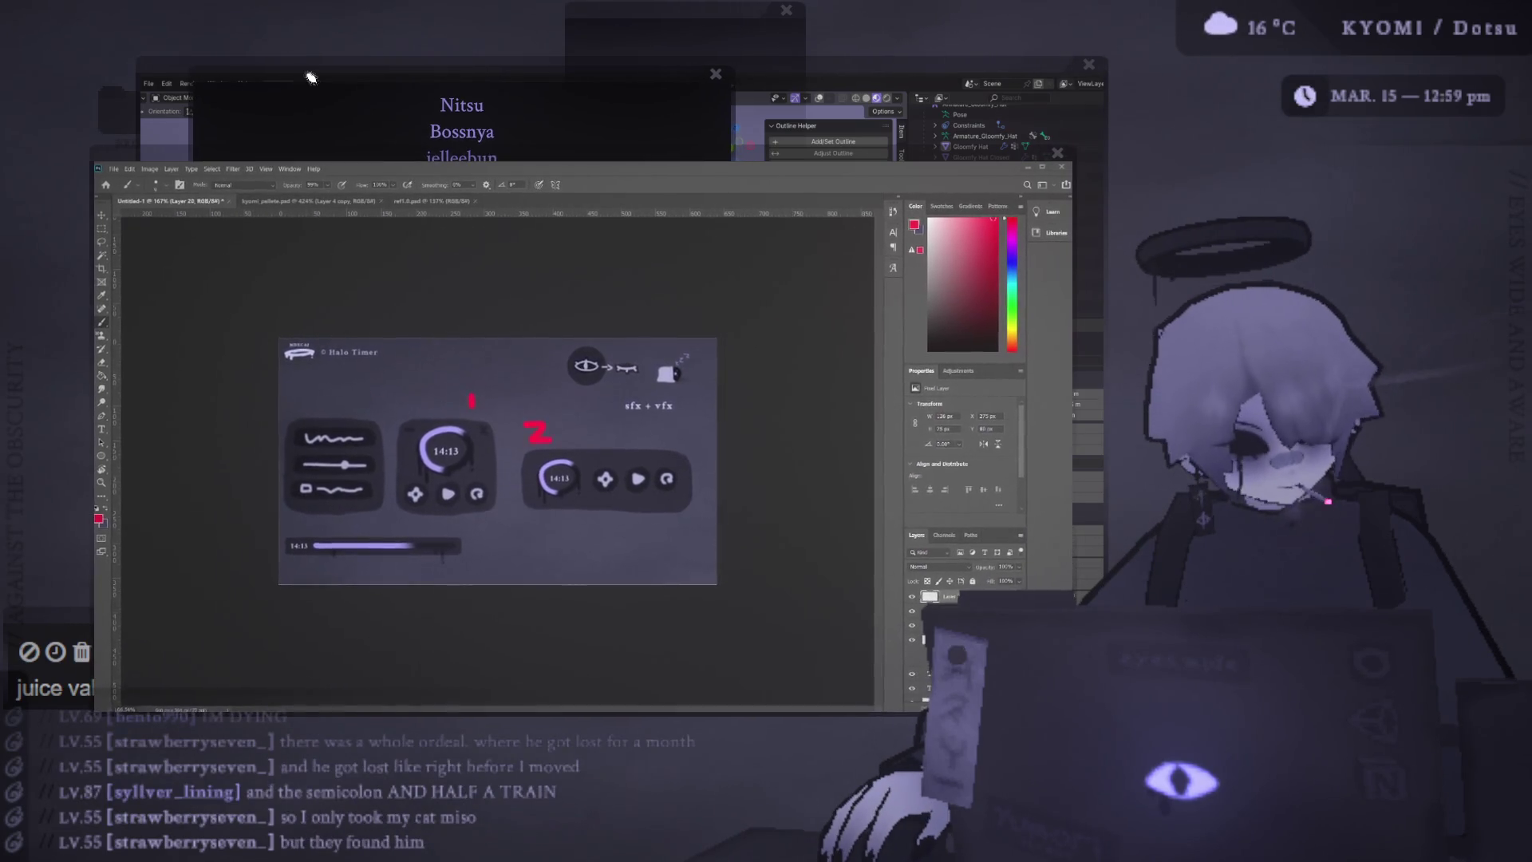
click(311, 77)
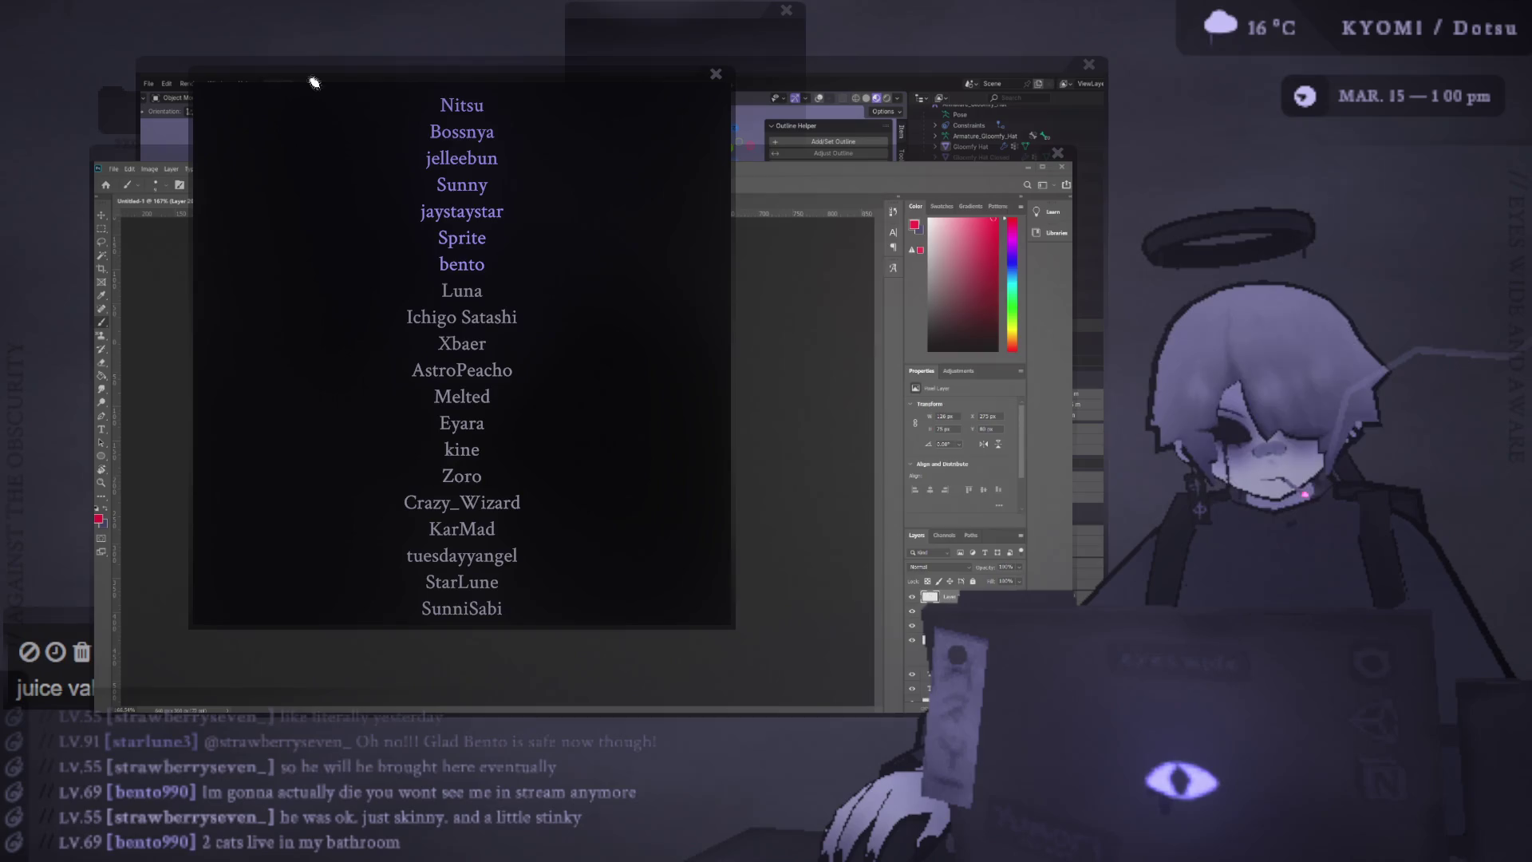
drag(503, 71, 513, 48)
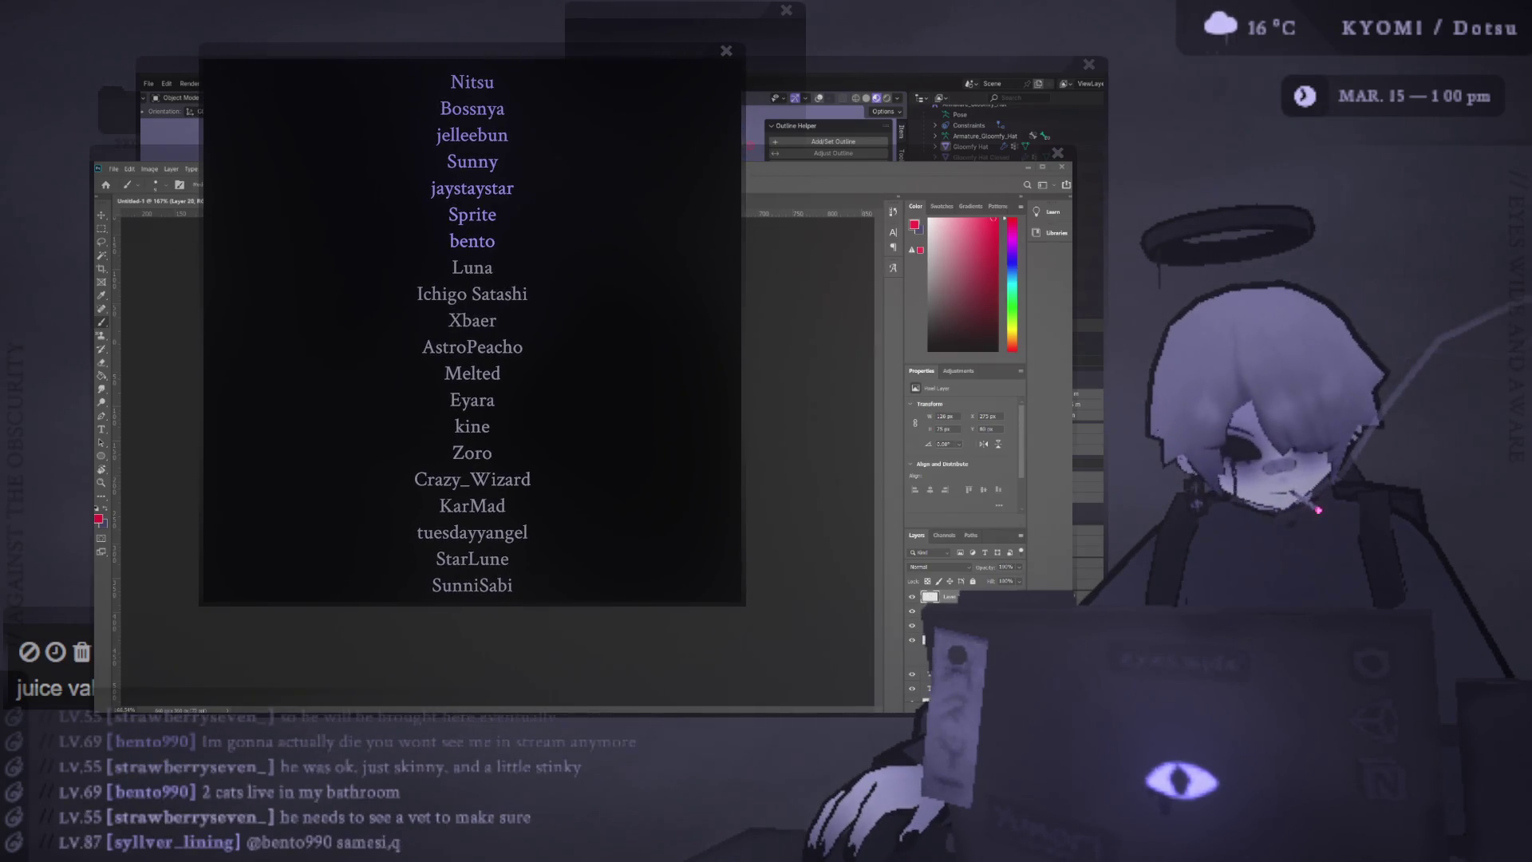
Shift the name list right and settle the chat alert banner just beneath it
drag(404, 61, 449, 59)
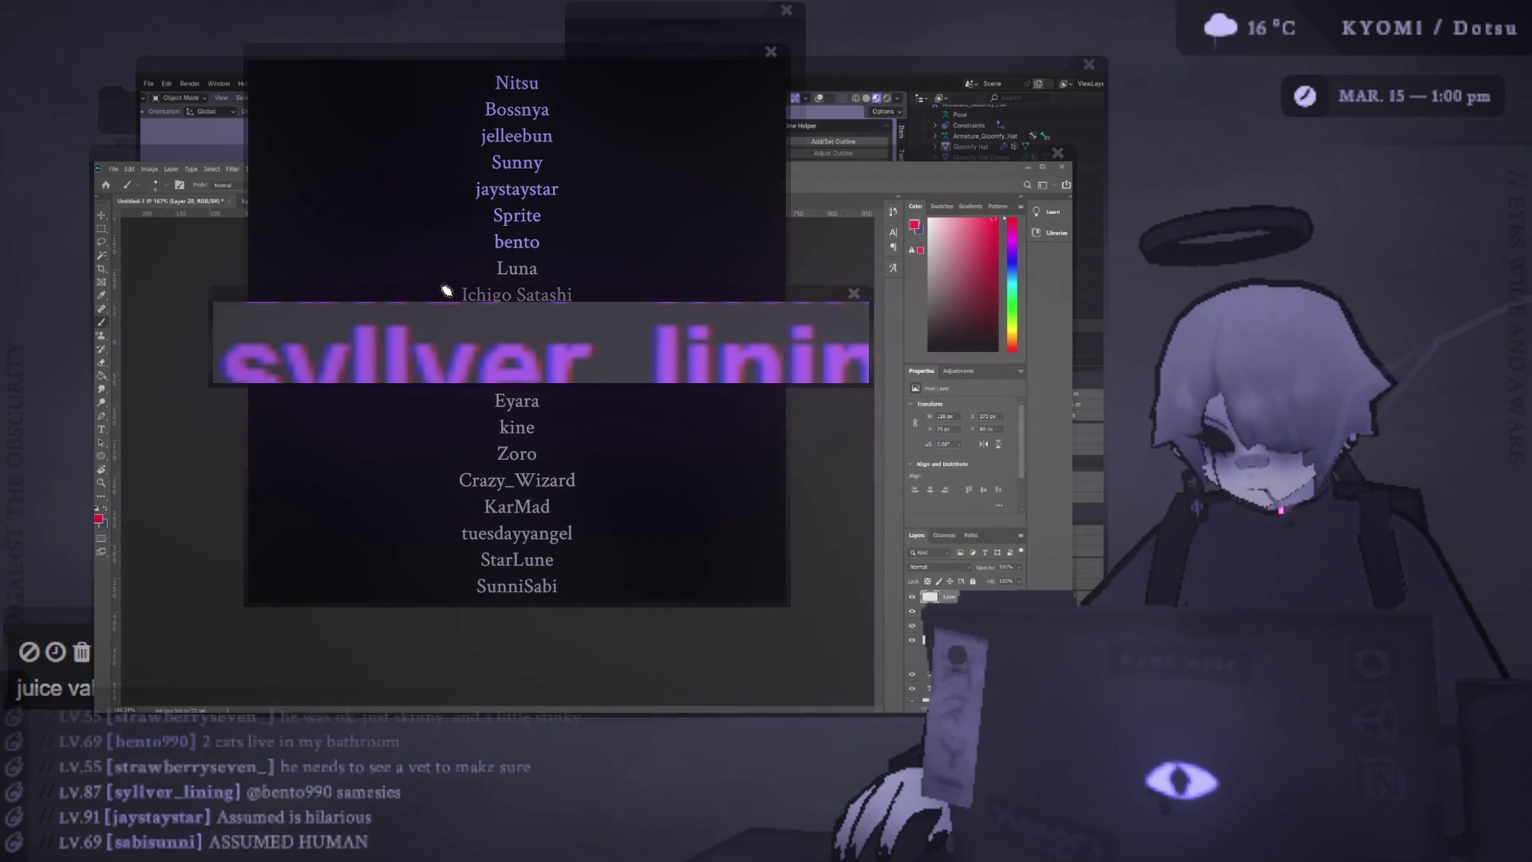
drag(446, 297, 451, 587)
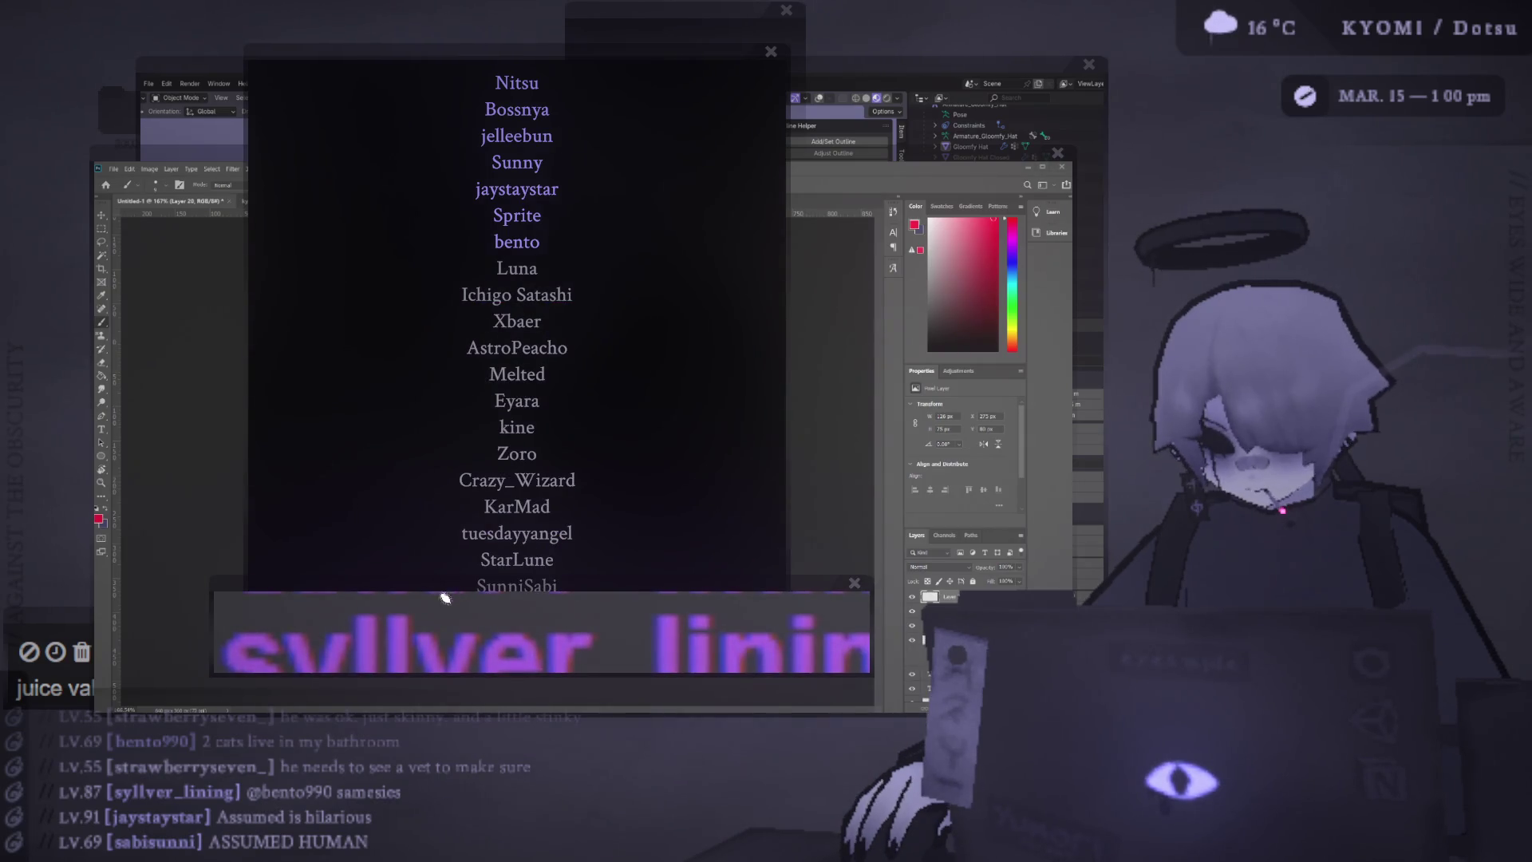
drag(365, 608, 364, 603)
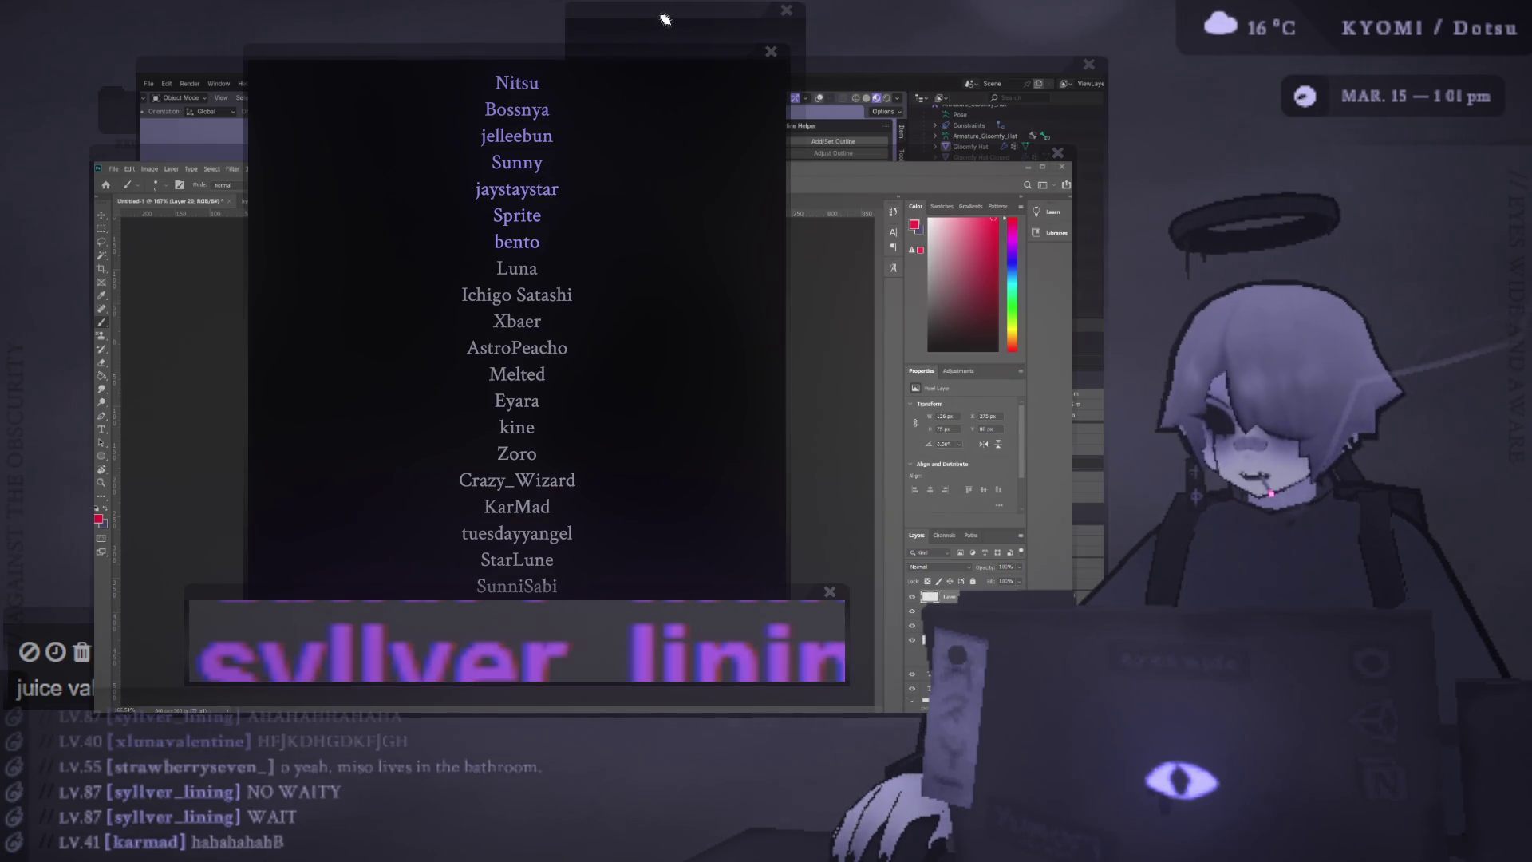
mouse_move(704, 61)
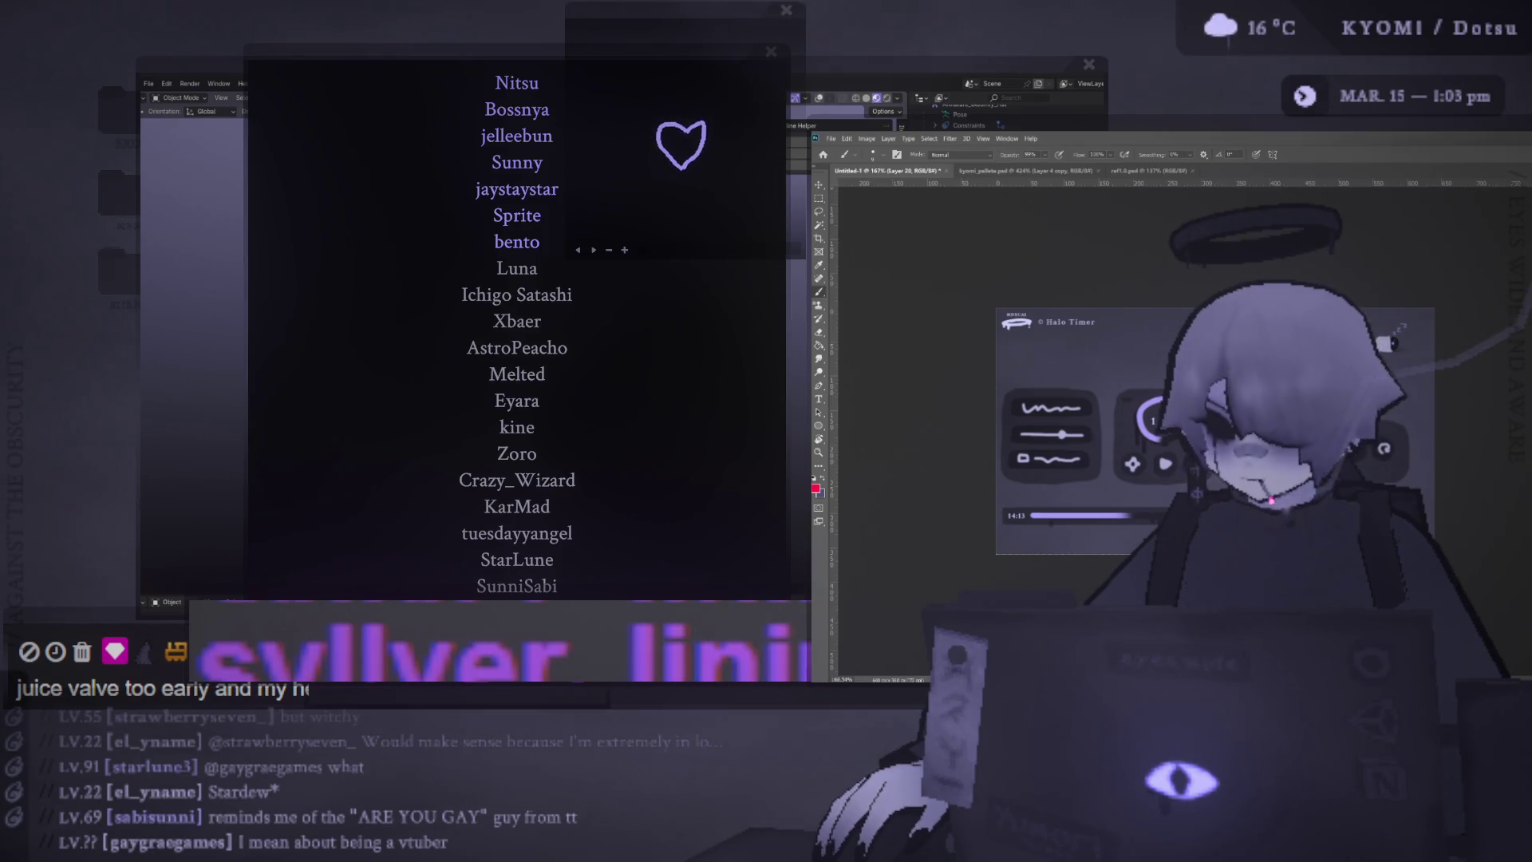
Move the supporter list, name banner and heart viewport windows to the left side of the screen
drag(322, 59, 119, 51)
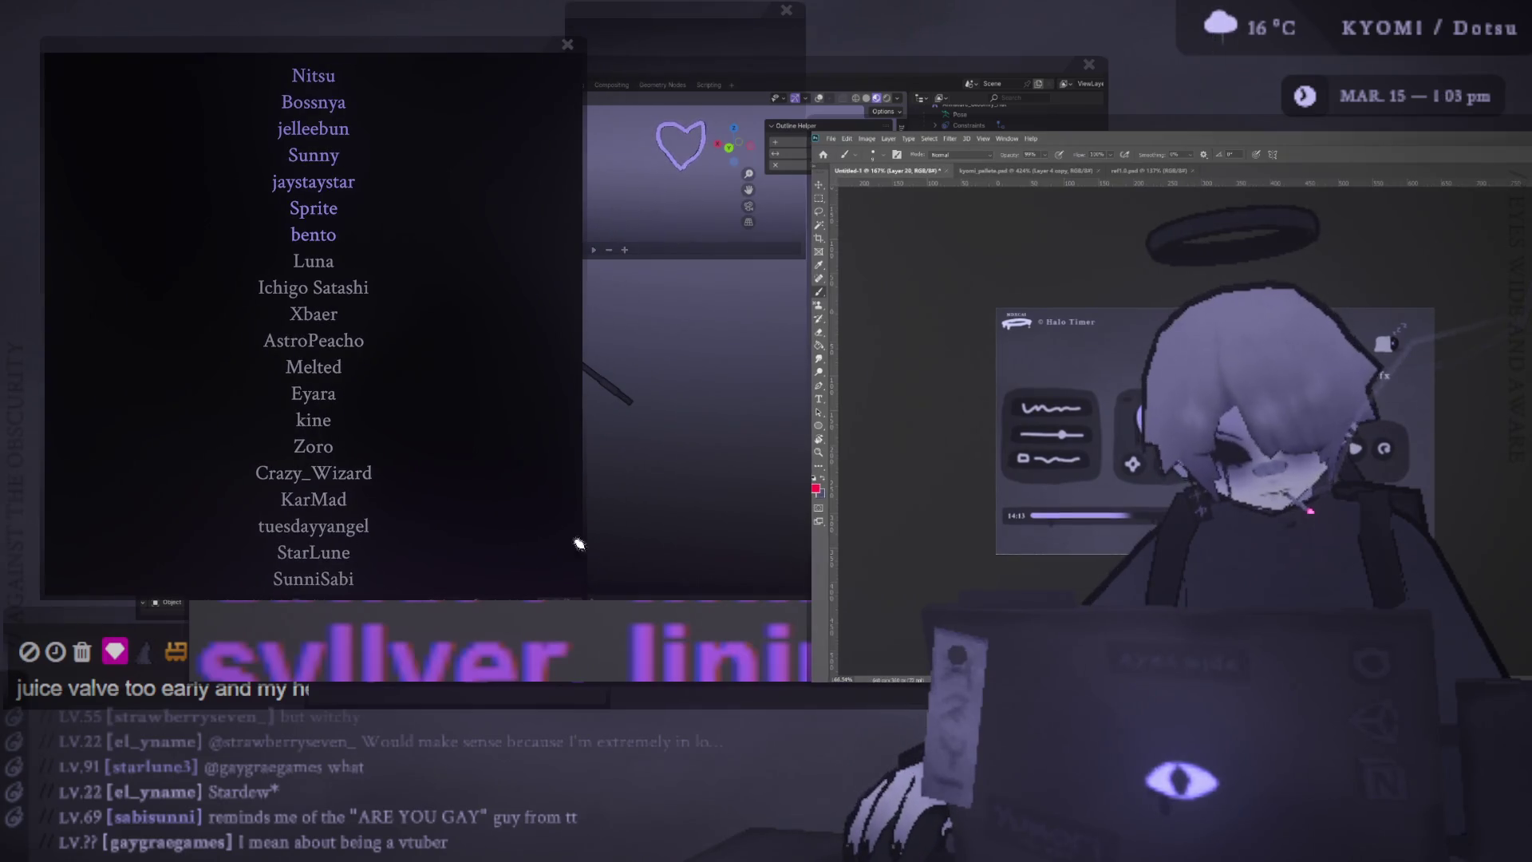
mouse_move(626, 602)
mouse_down()
mouse_move(428, 600)
mouse_move(455, 594)
mouse_up()
mouse_move(681, 16)
mouse_down()
mouse_move(496, 24)
mouse_move(508, 16)
mouse_up()
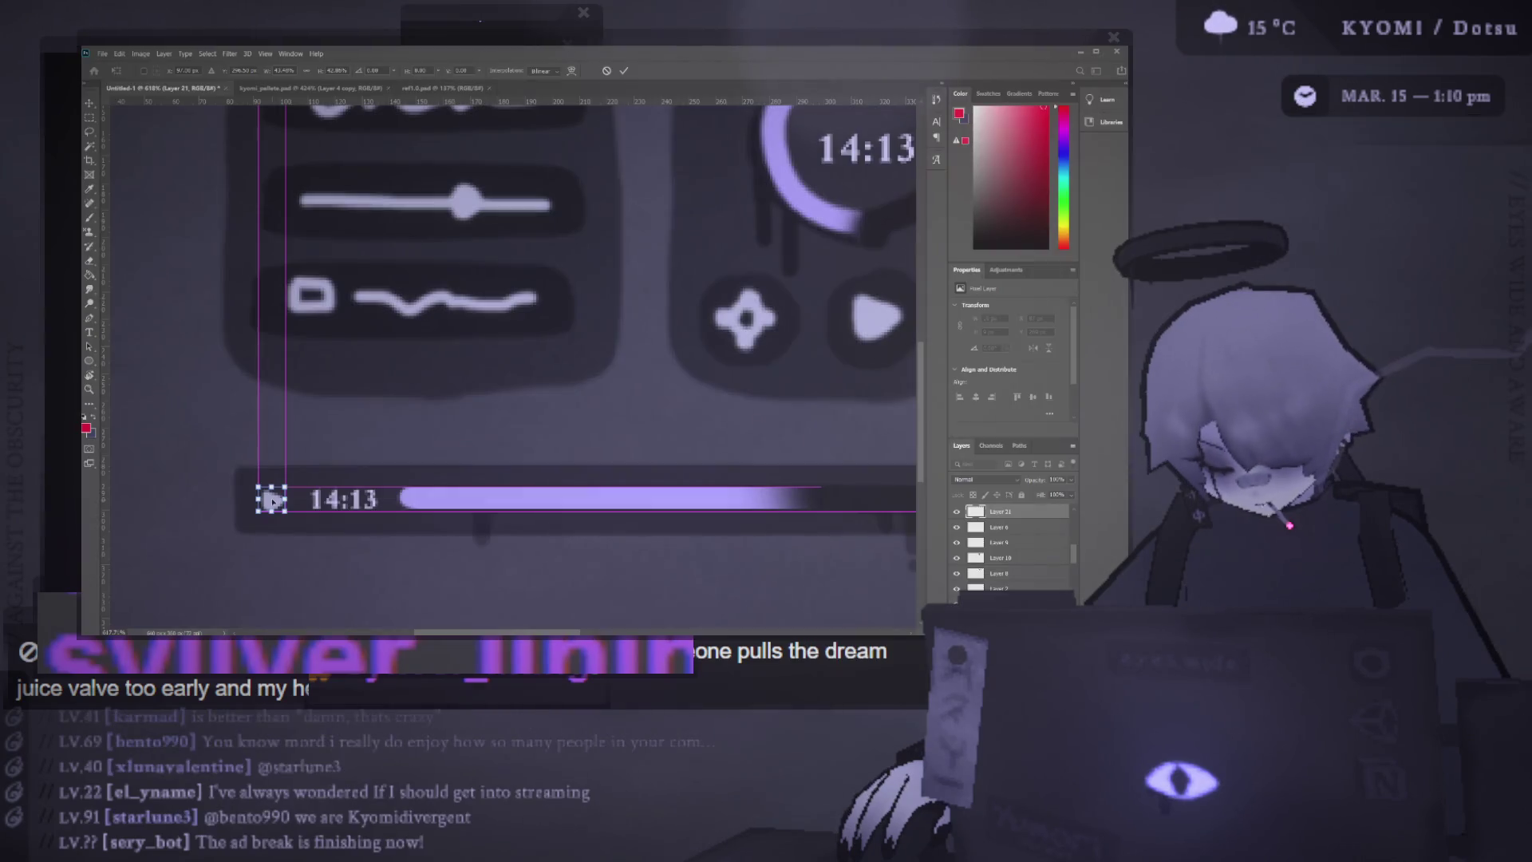
Stretch the player bar's left end further left and apply the new width
scroll(266, 500, down, 2)
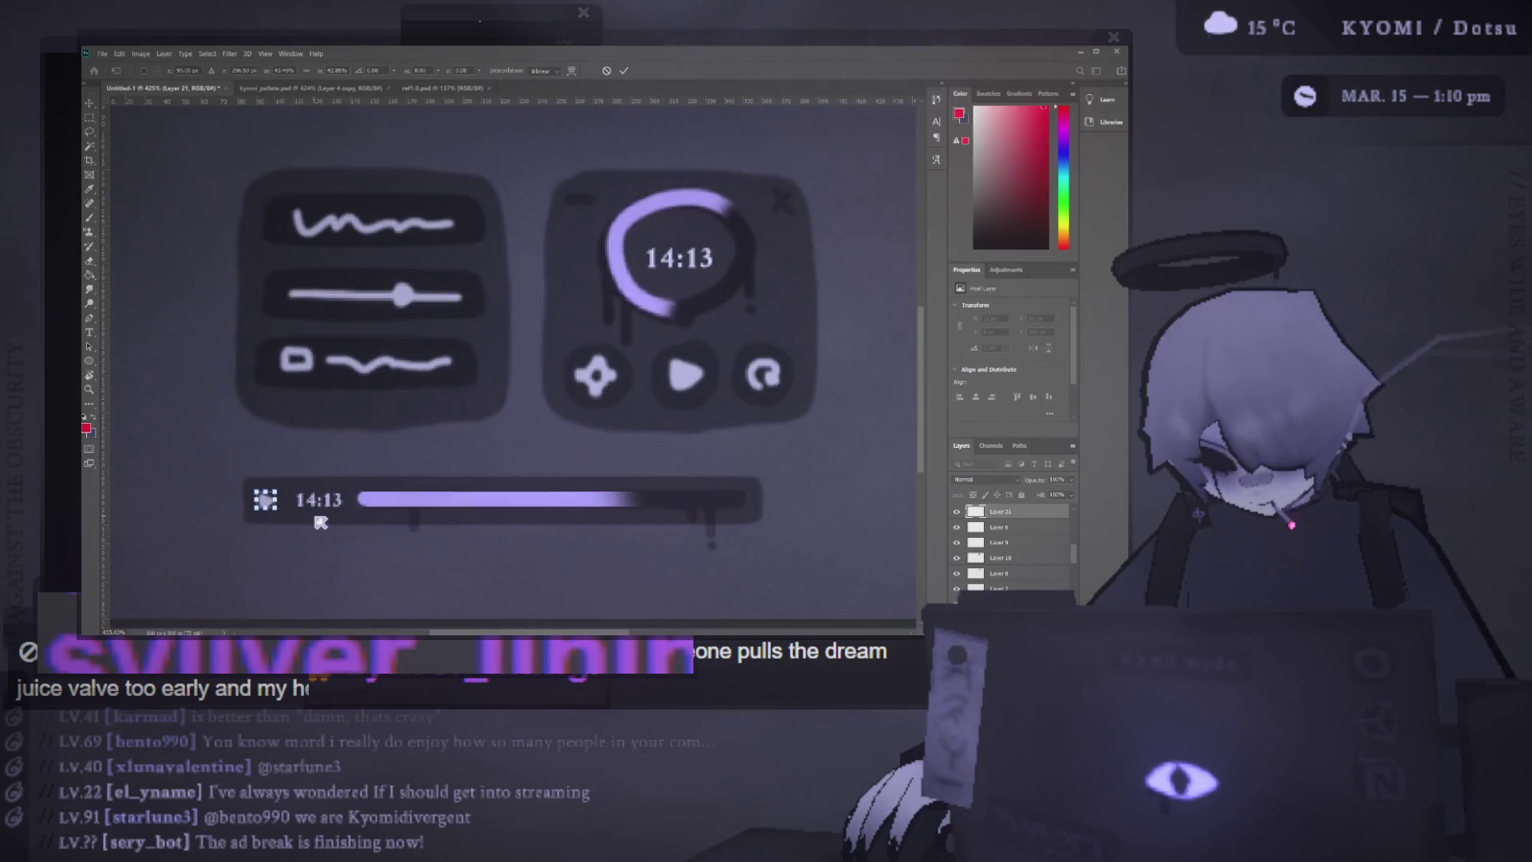
click(624, 70)
click(259, 500)
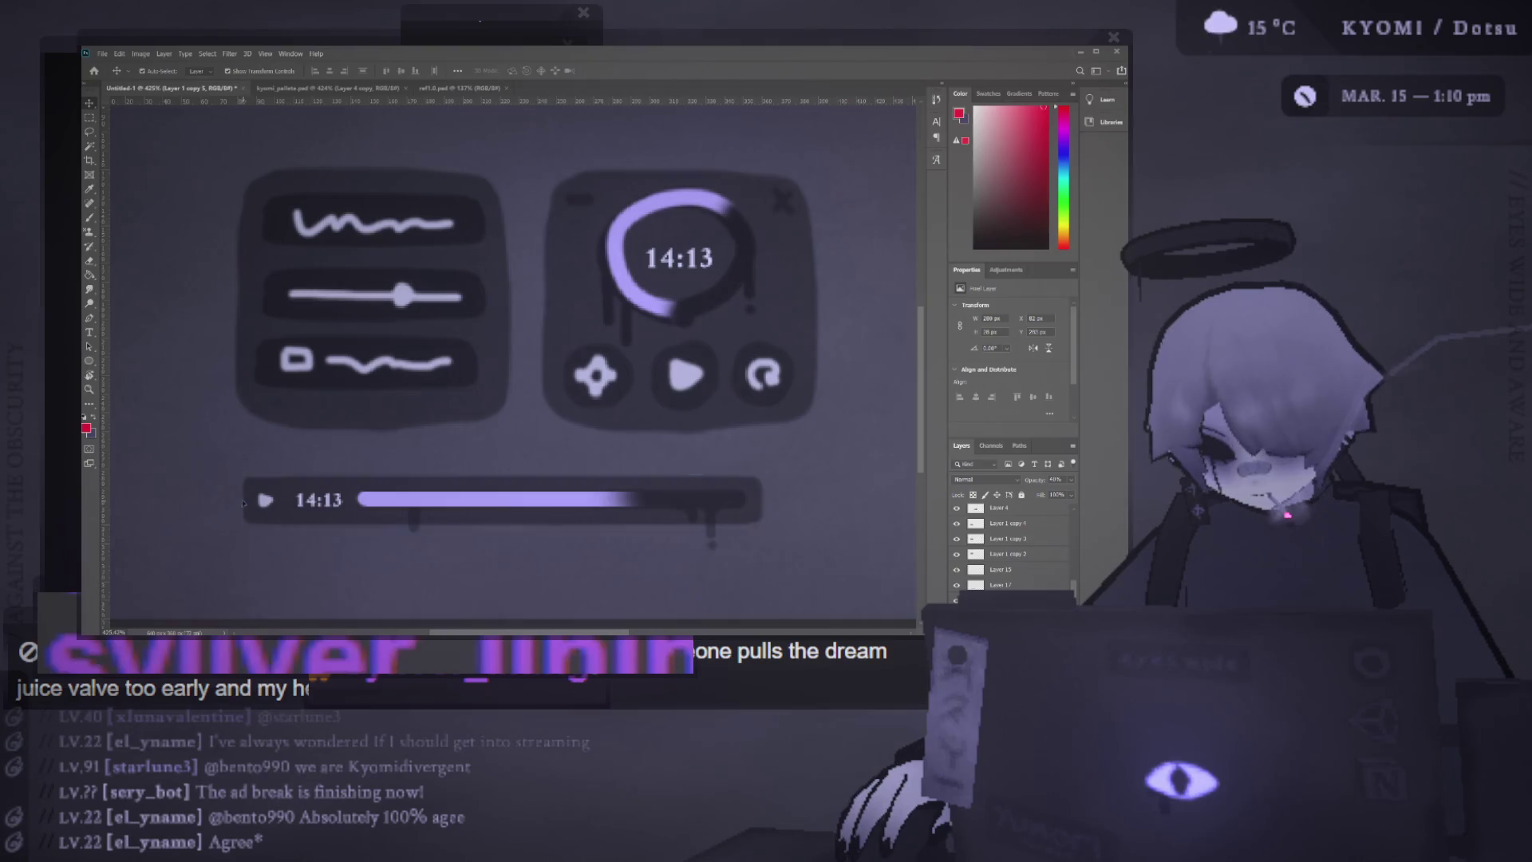
drag(241, 500, 203, 501)
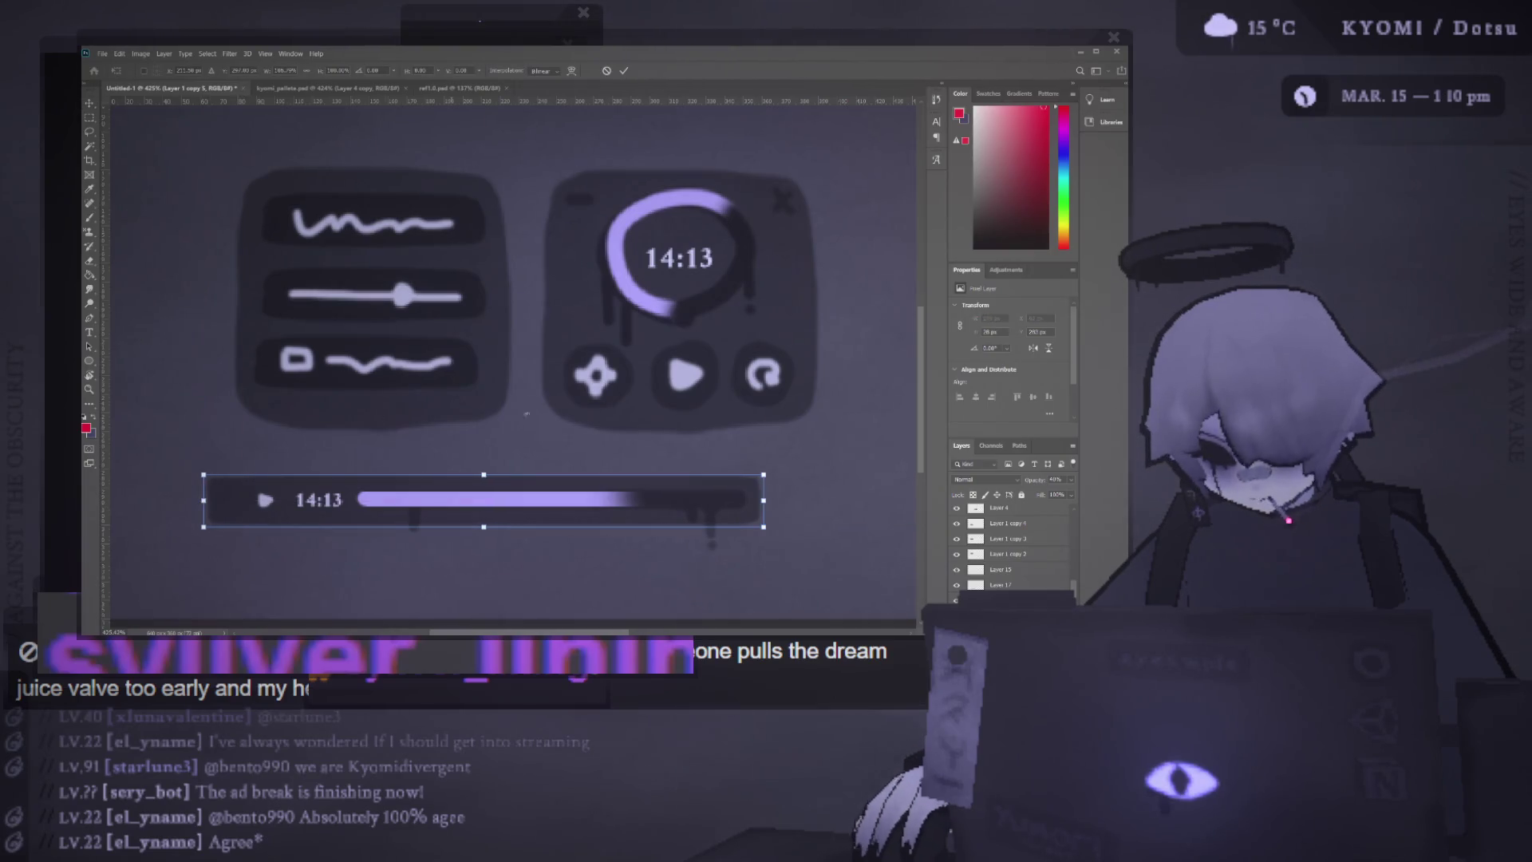
key(Return)
Transform the play icon within the bar, then switch to the Brush tool
click(266, 500)
key(ctrl+t)
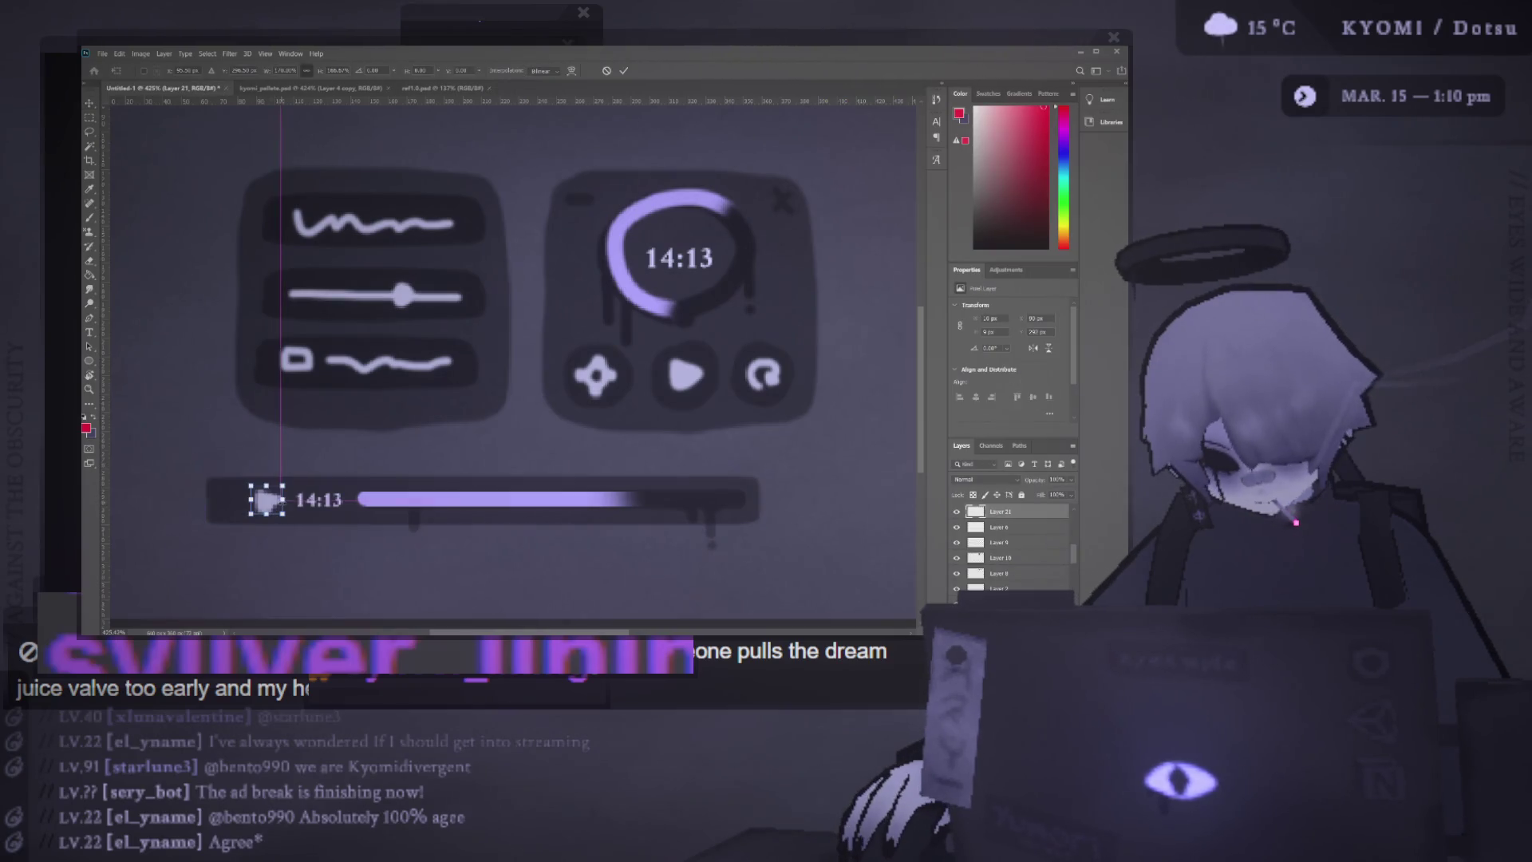
click(624, 71)
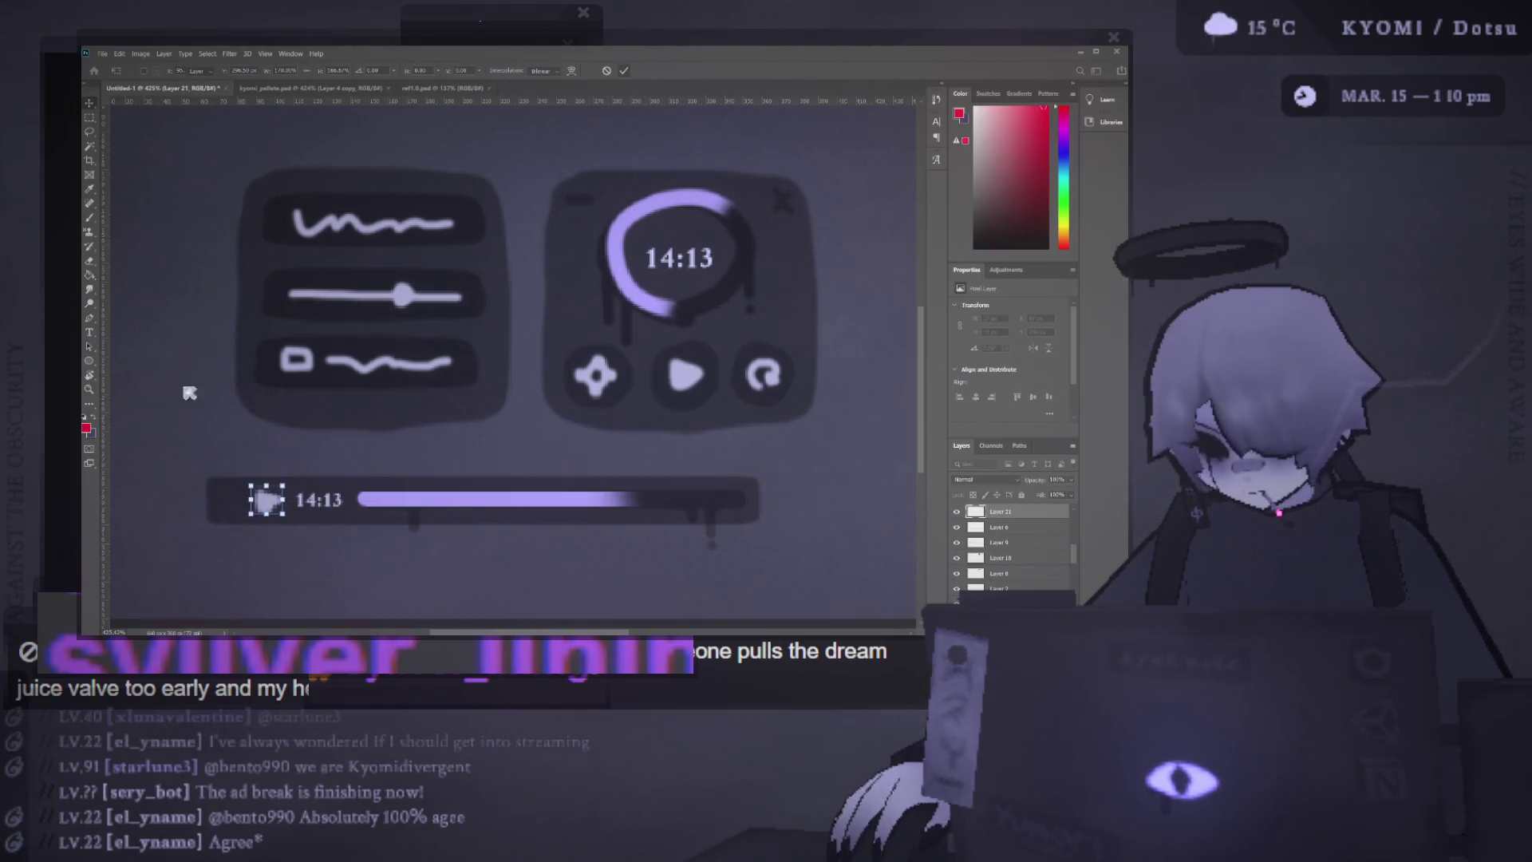
scroll(342, 523, up, 3)
click(339, 515)
key(b)
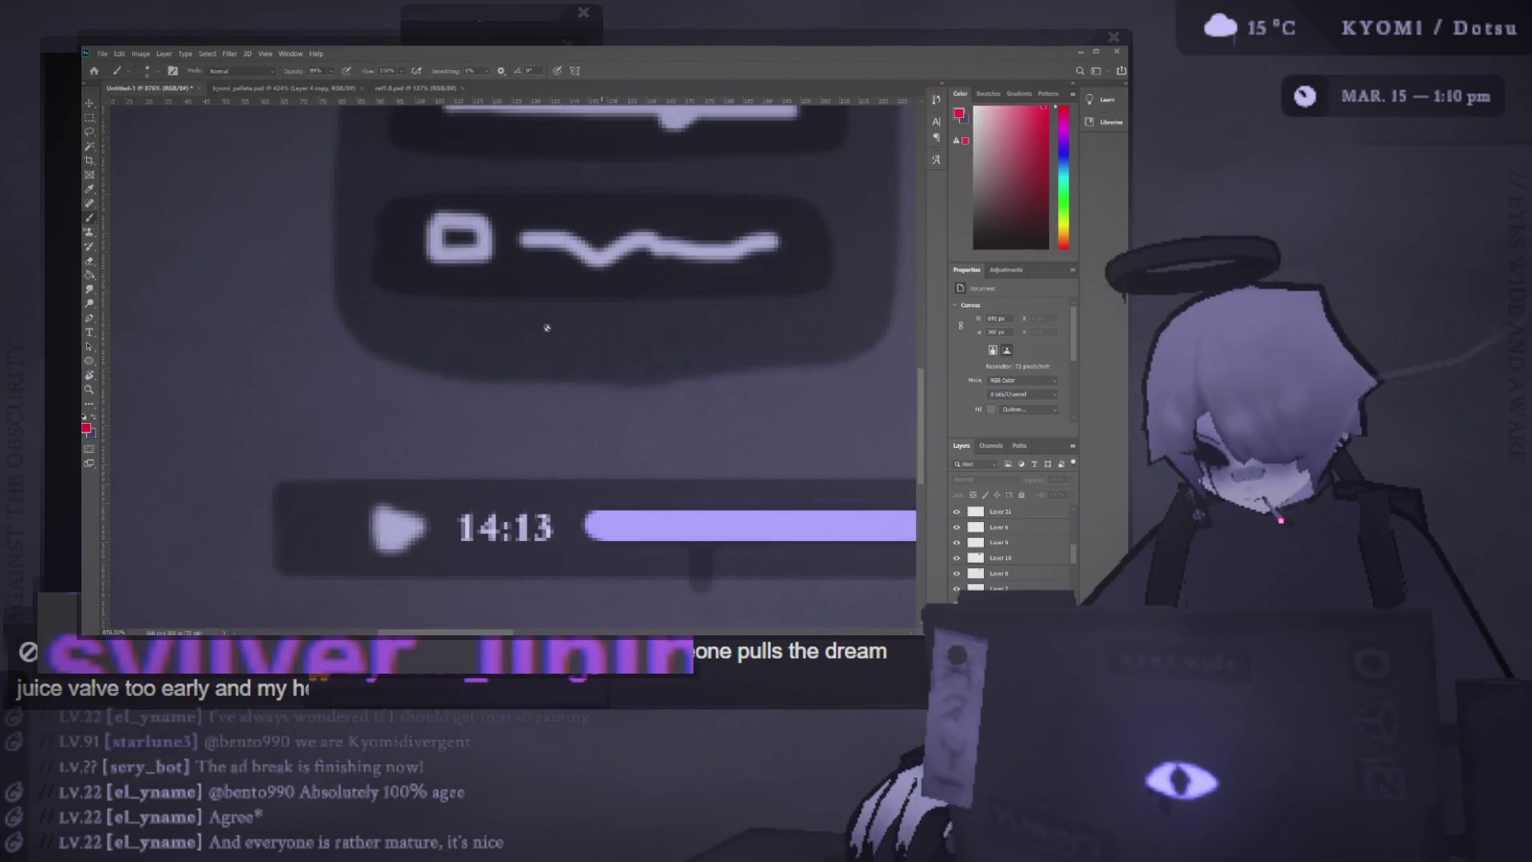
Nudge the play icon slightly left and sample its light purple colour with the Brush
key(v)
click(405, 537)
drag(405, 537, 391, 537)
key(b)
alt+click(389, 525)
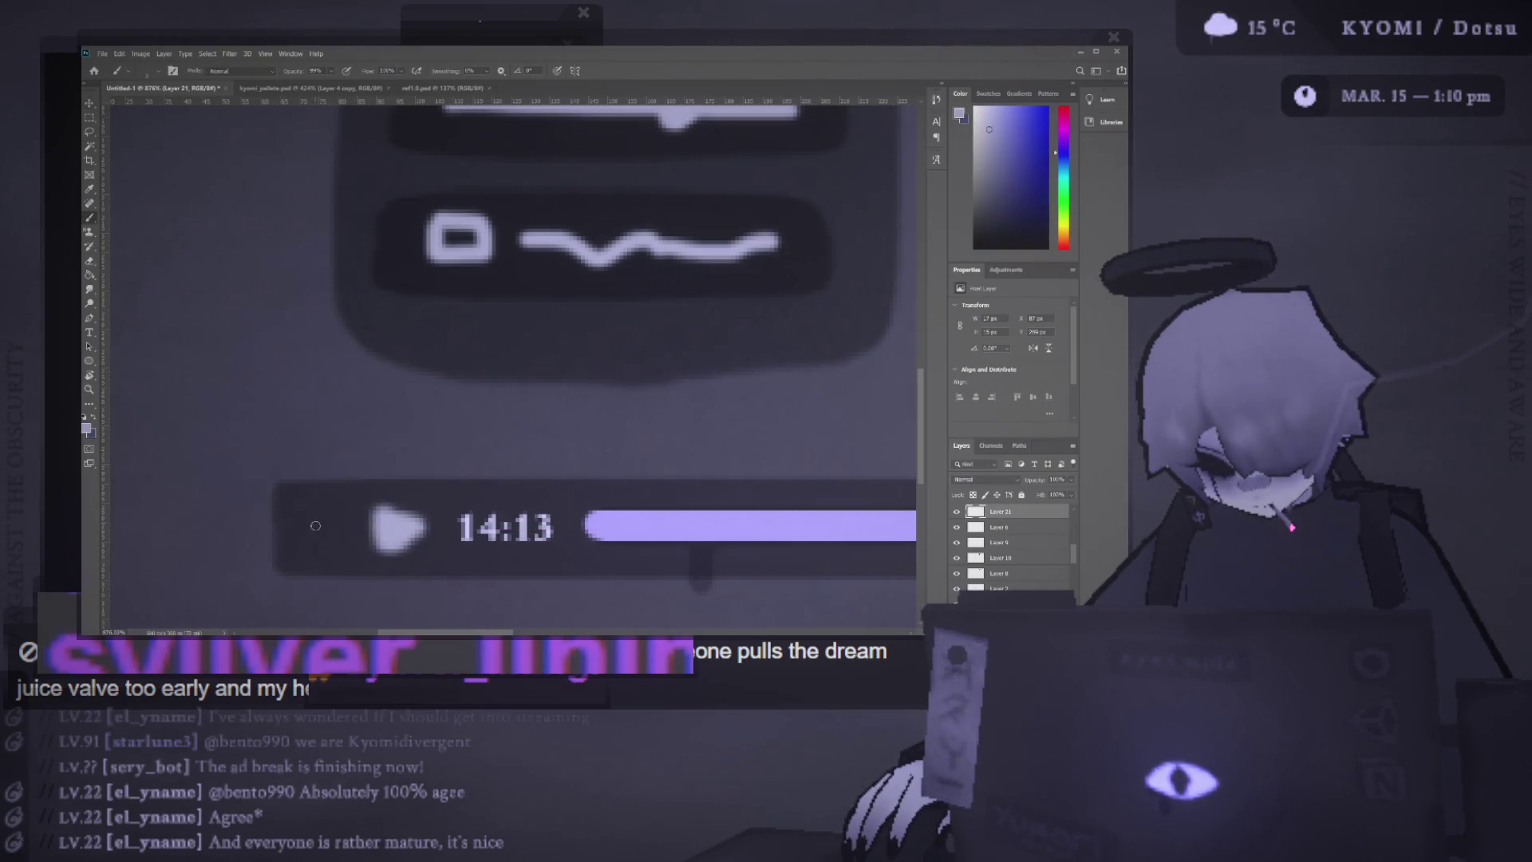
Paint a circular refresh arrow left of the play icon, undoing to redraw it
mouse_move(304, 533)
mouse_down()
mouse_move(336, 508)
mouse_move(342, 534)
mouse_move(304, 523)
mouse_move(341, 517)
mouse_move(336, 534)
mouse_up()
key(ctrl+z)
key(ctrl+z)
key(ctrl+z)
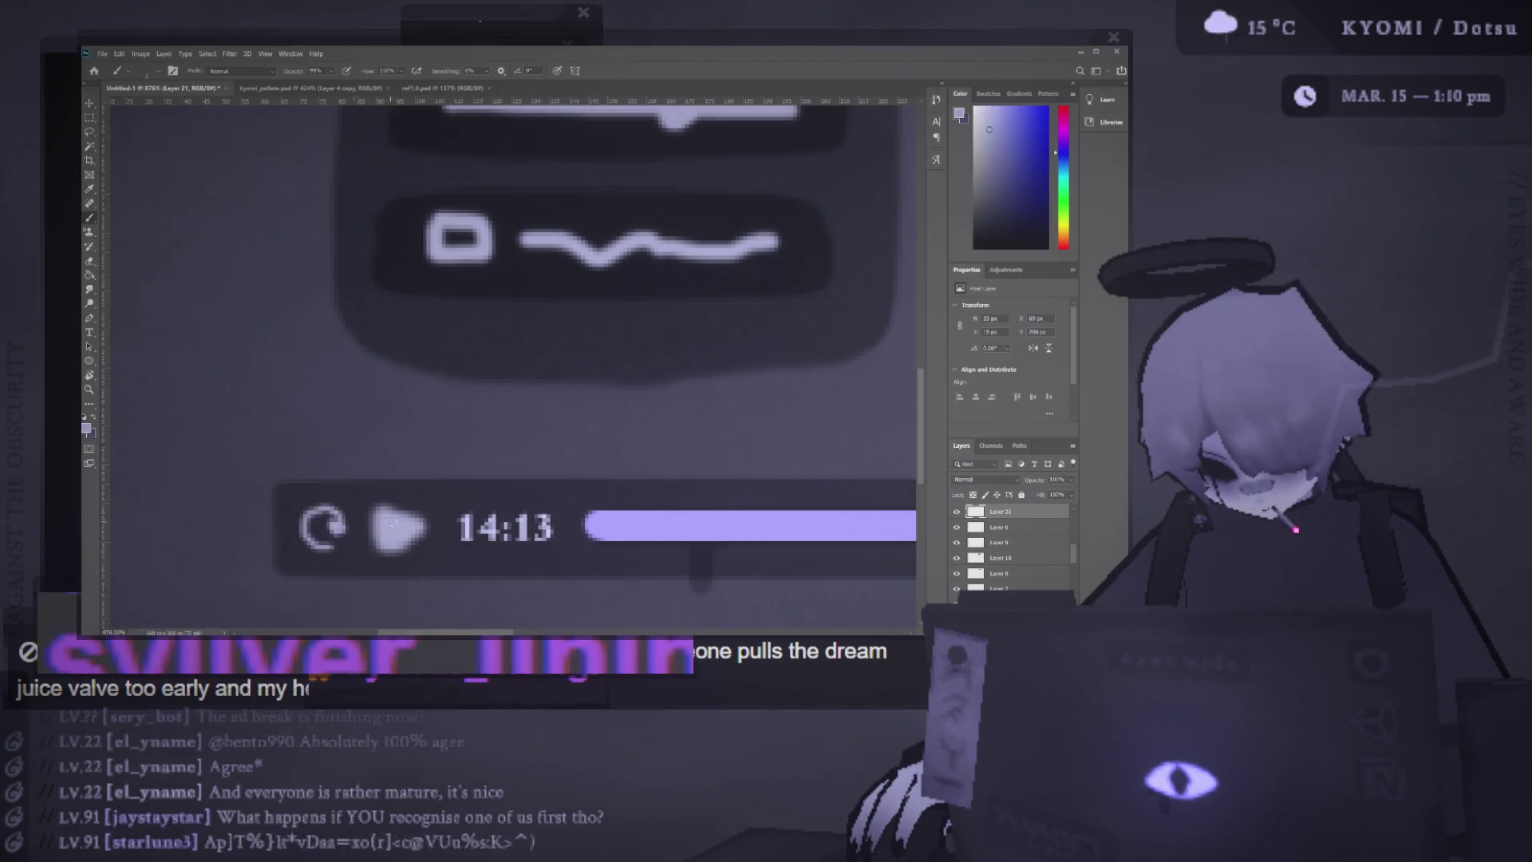
scroll(341, 539, down, 10)
scroll(341, 539, up, 6)
scroll(341, 540, up, 2)
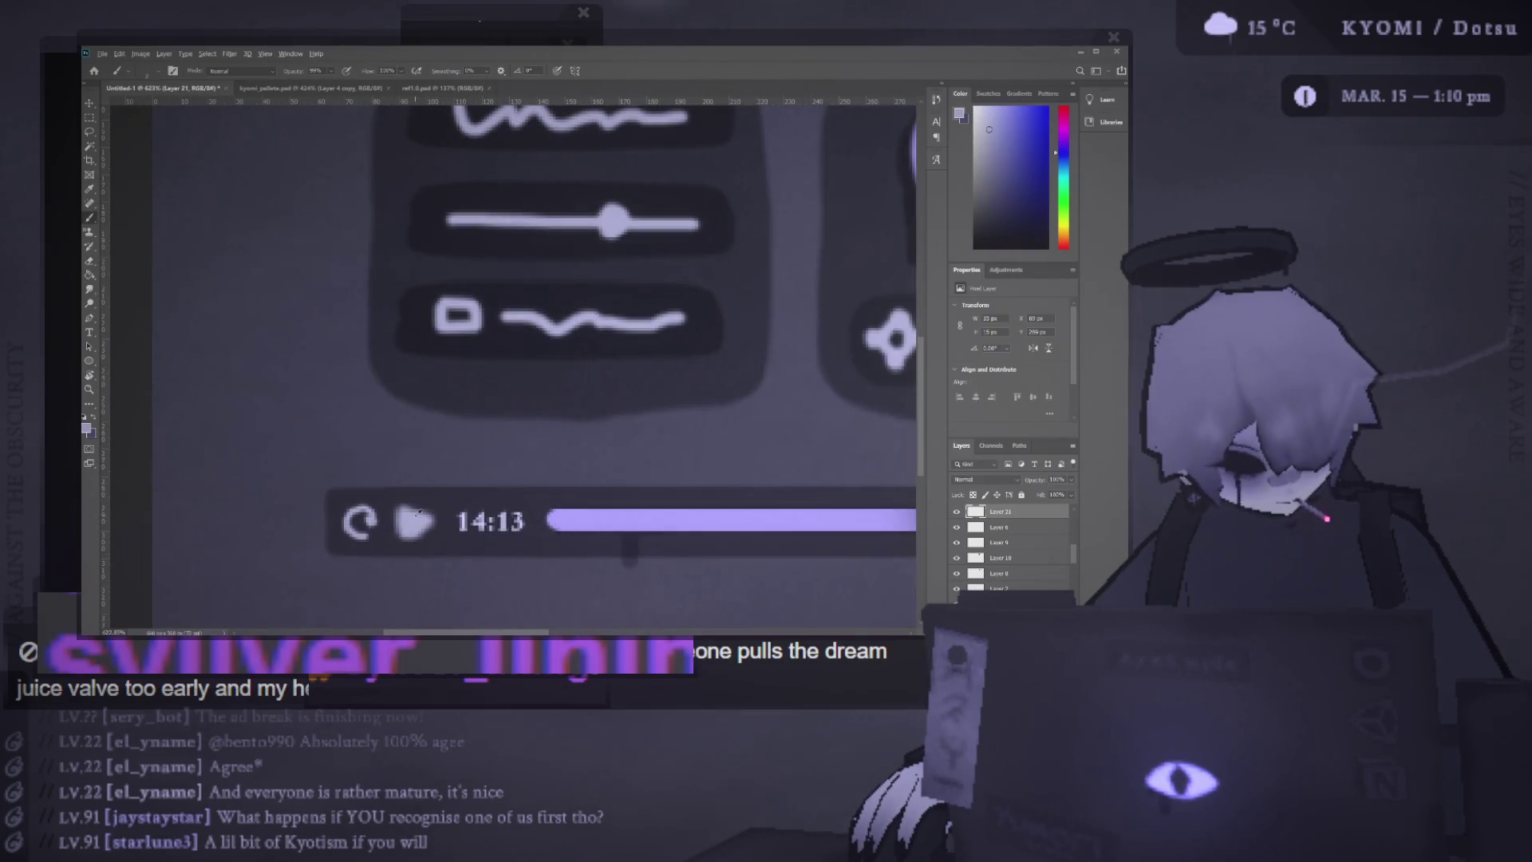
scroll(381, 479, down, 3)
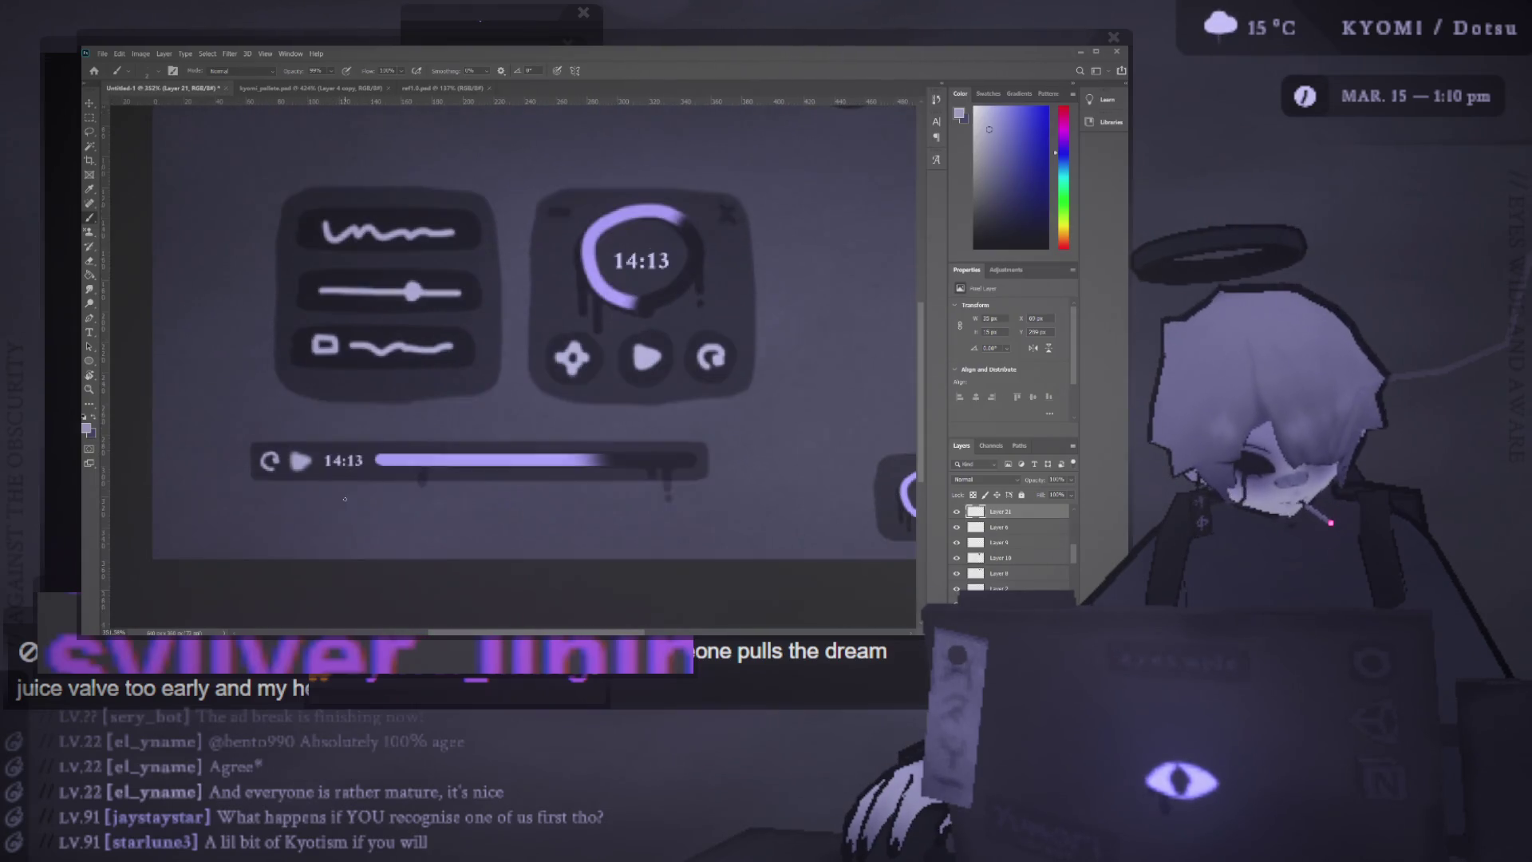
scroll(341, 504, right, 2)
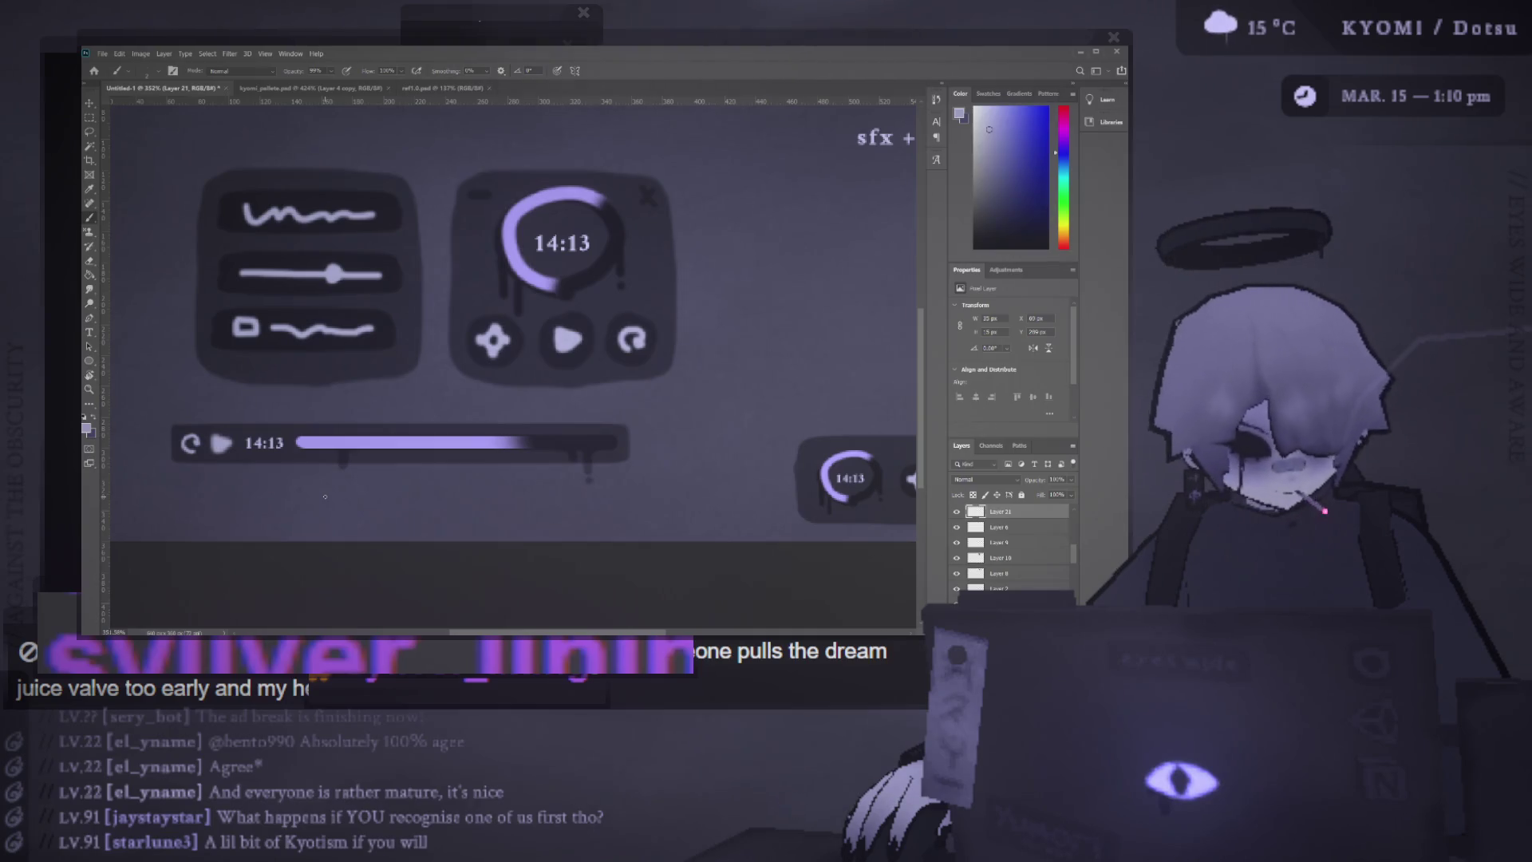
scroll(194, 434, up, 3)
scroll(198, 453, up, 2)
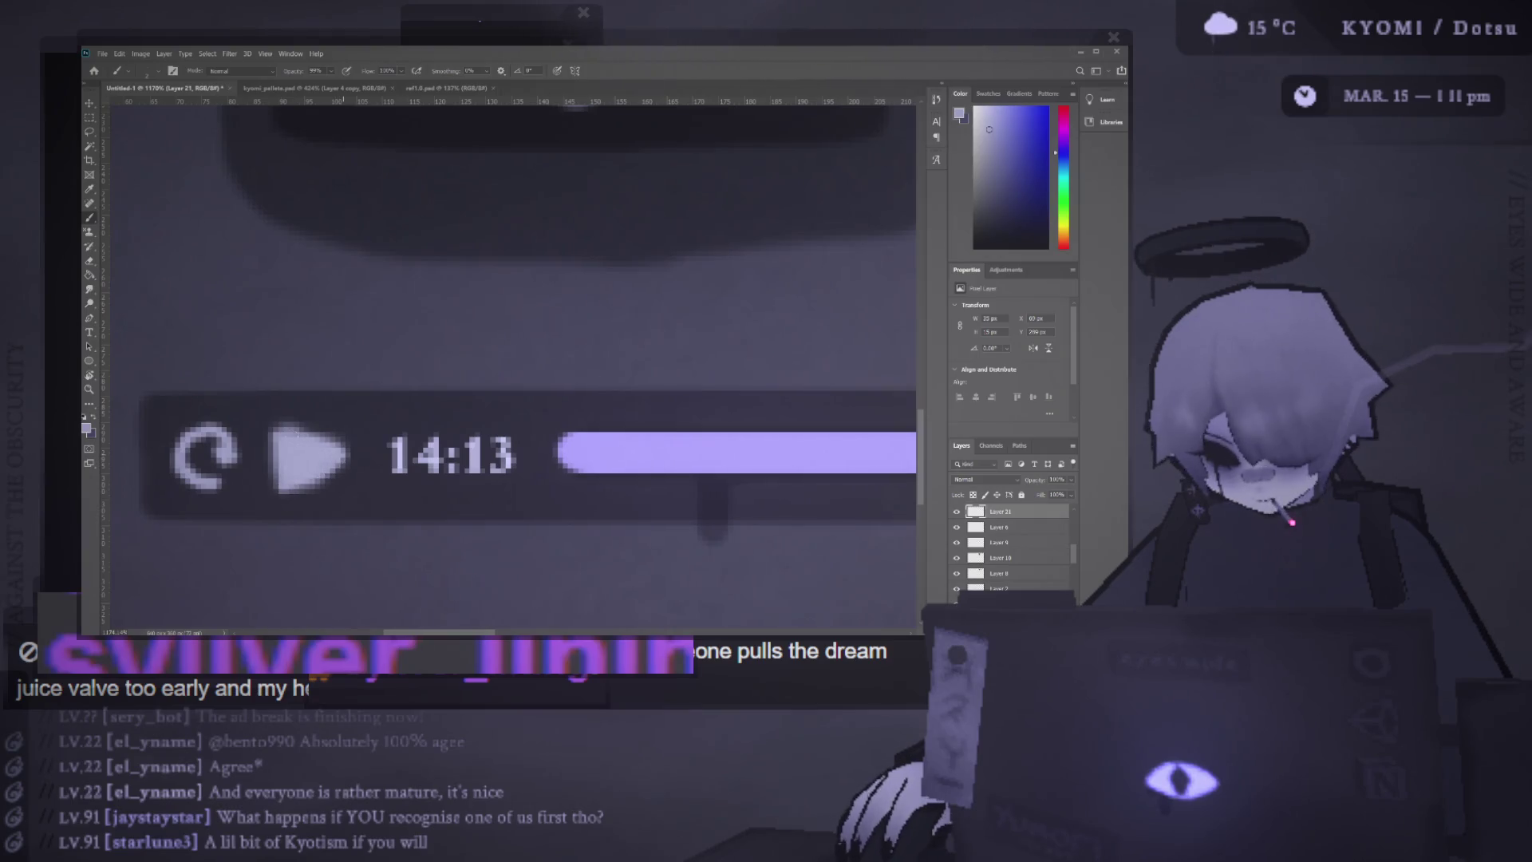
Adjust the brush size and switch to the Eraser to clean up the icon edges
drag(321, 499, 112, 507)
key(e)
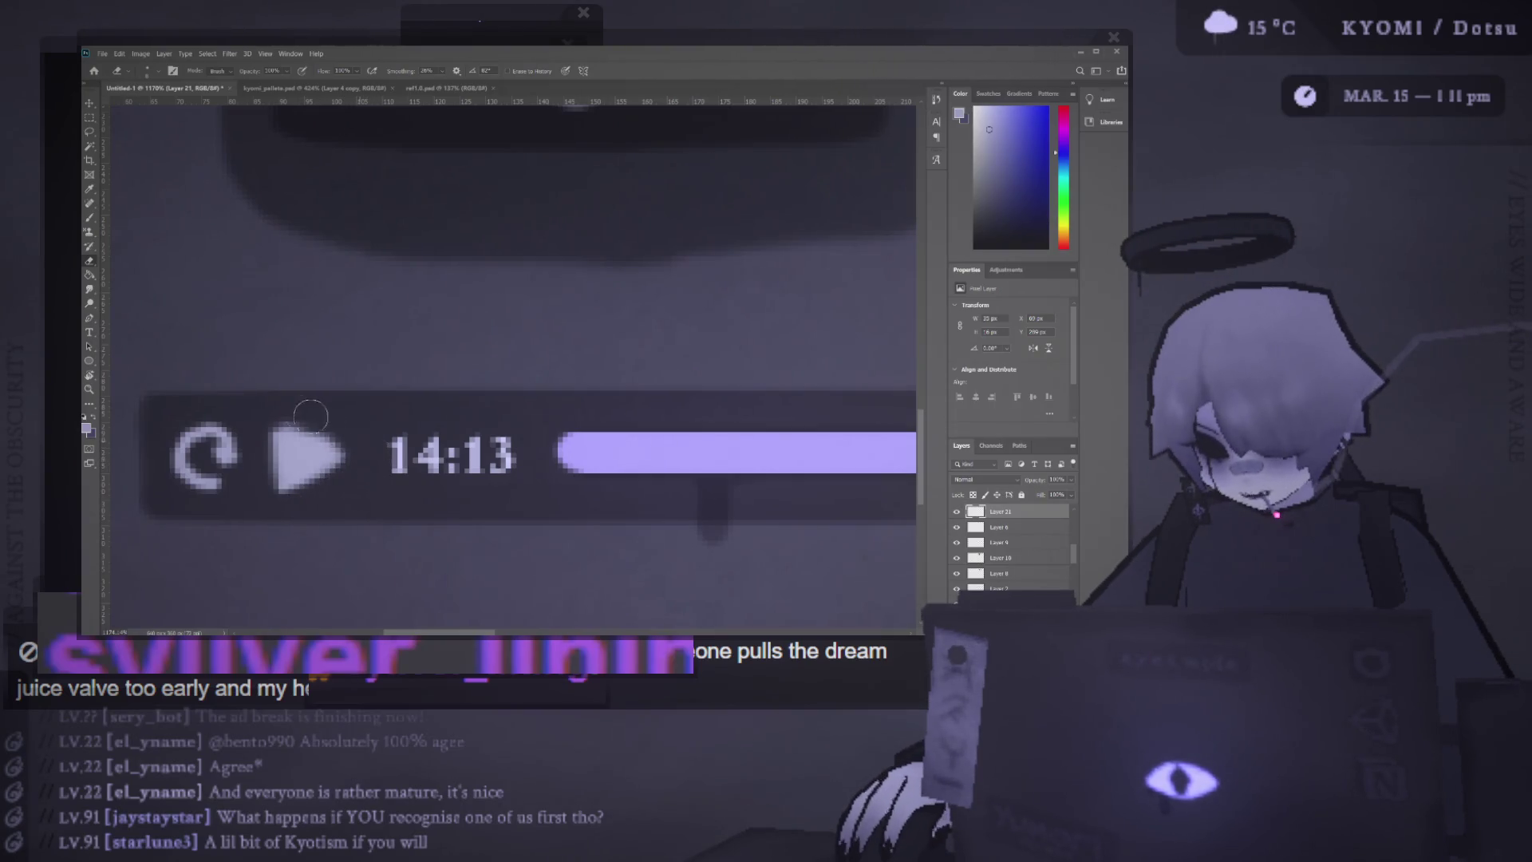
scroll(267, 498, down, 2)
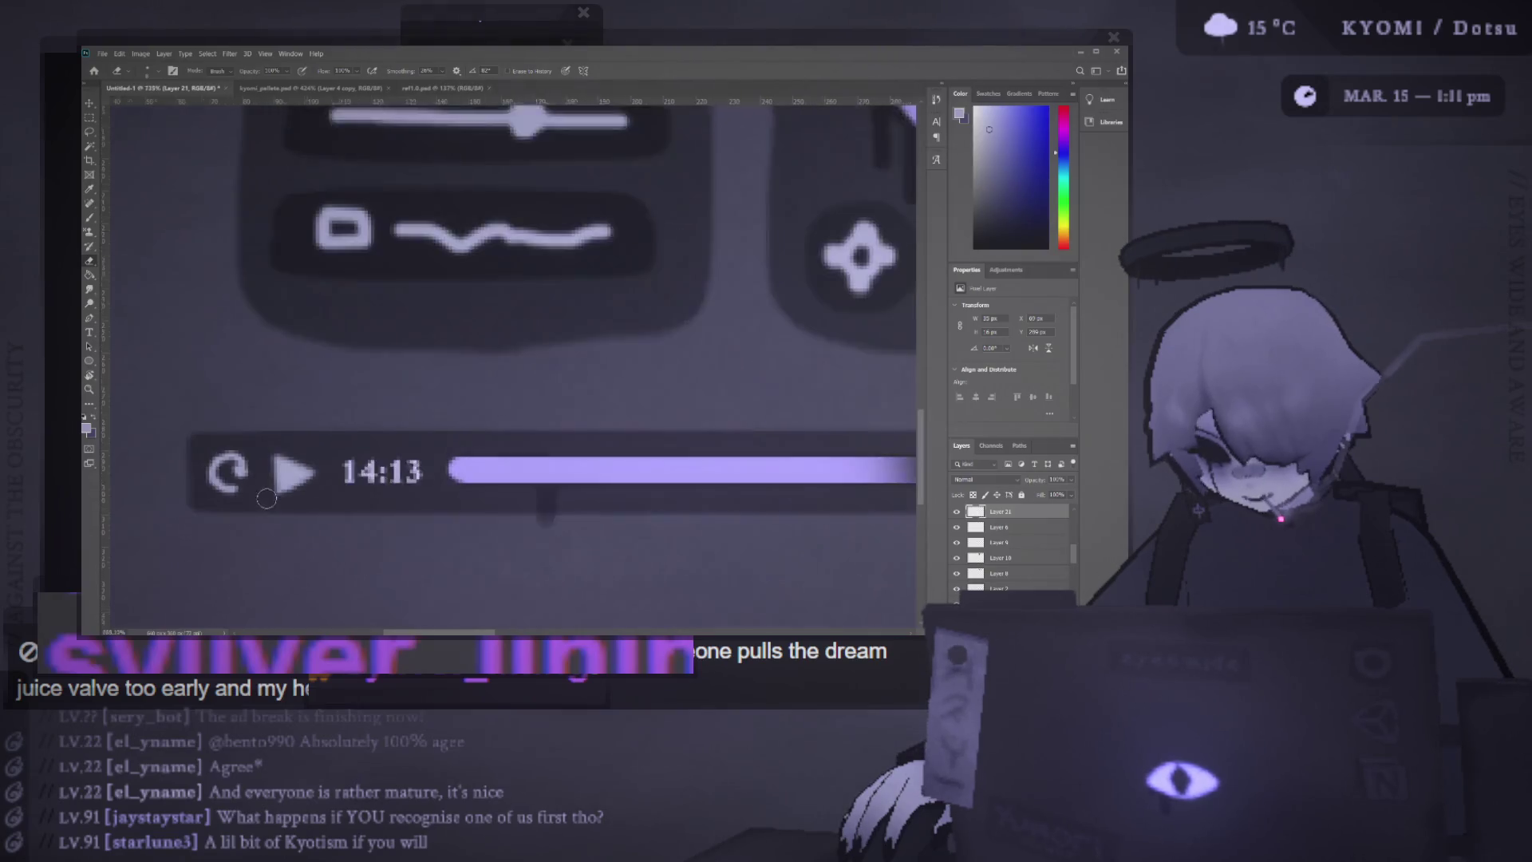
scroll(267, 499, up, 2)
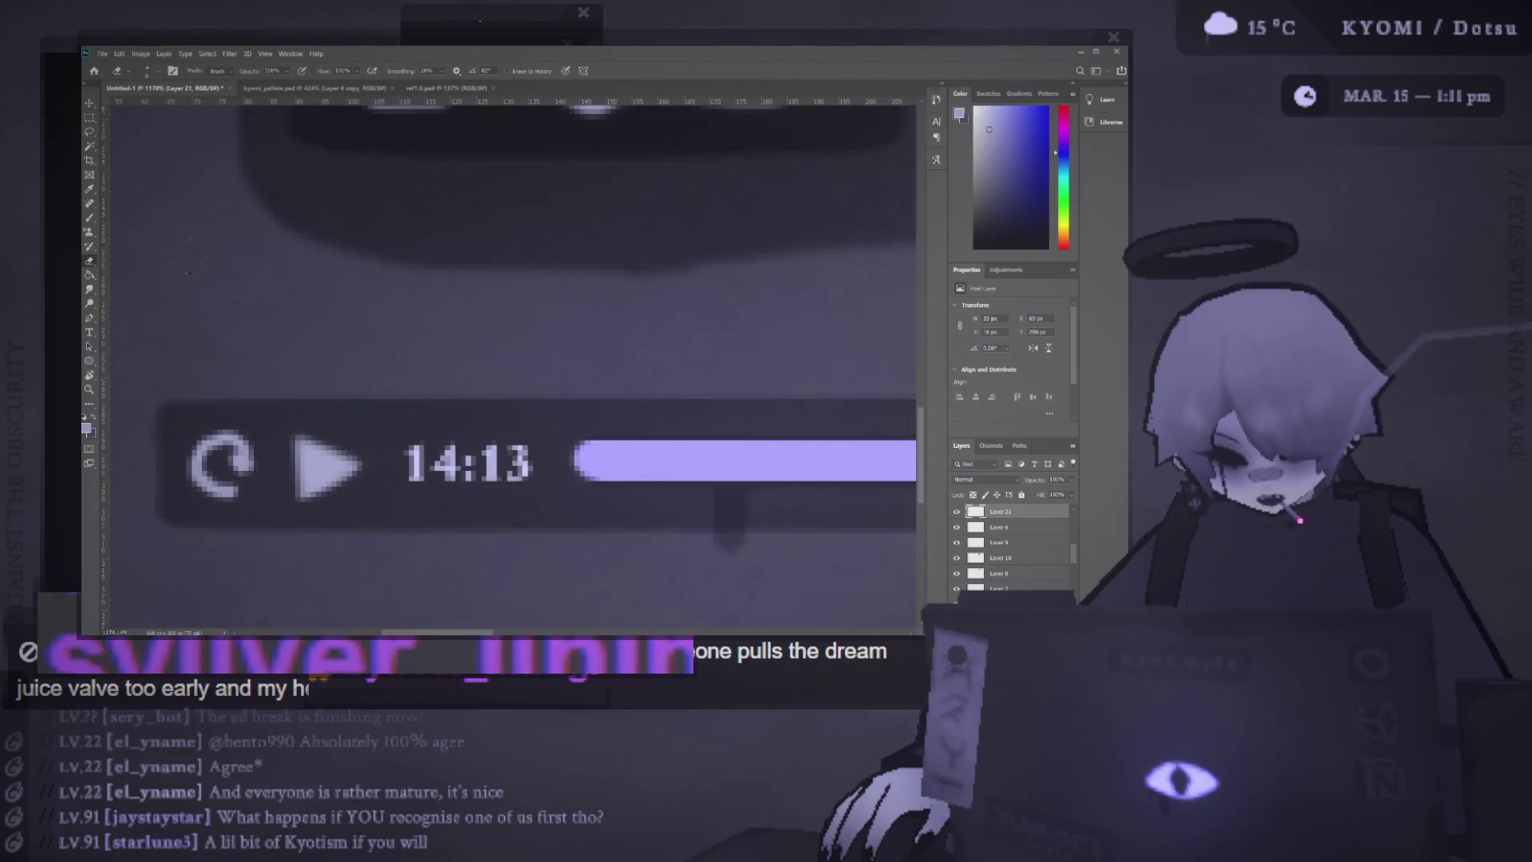
Switch to the Move tool and zoom out until the full Halo Timer artboard fits the window
key(v)
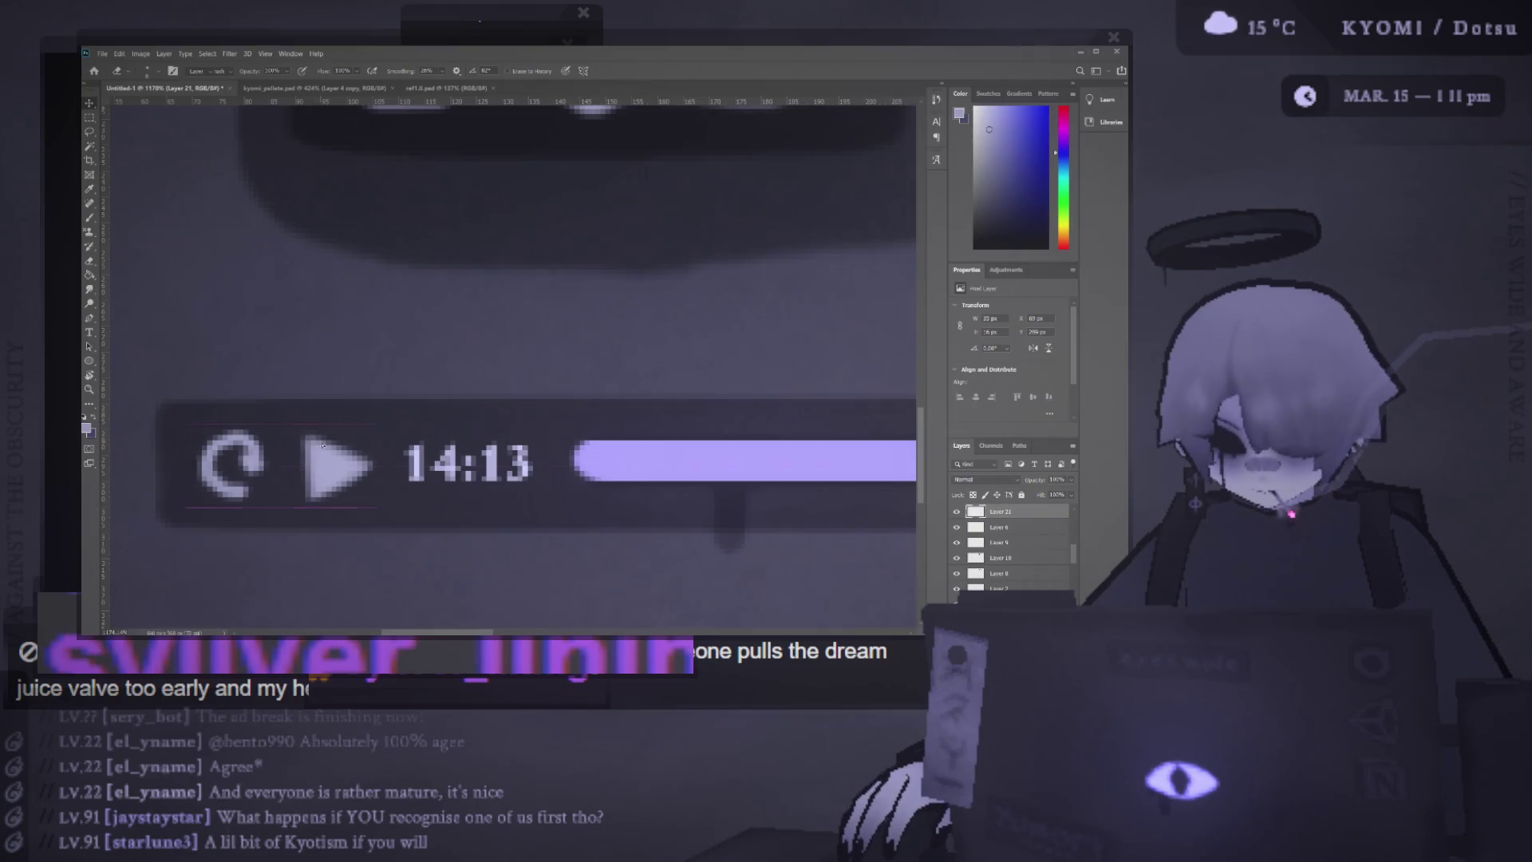
scroll(319, 431, down, 3)
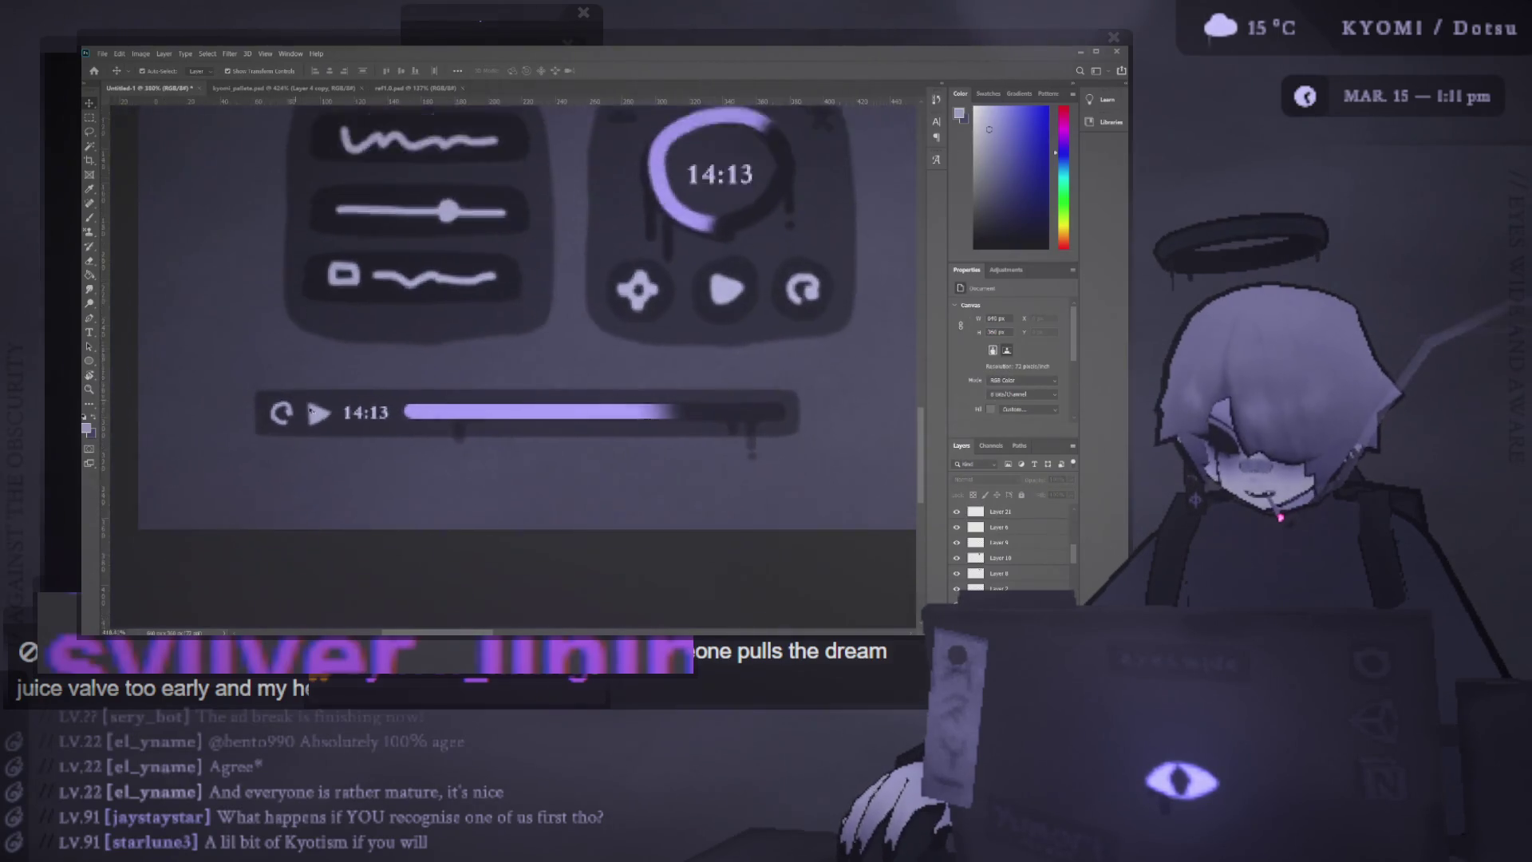
scroll(309, 411, down, 5)
scroll(351, 451, up, 3)
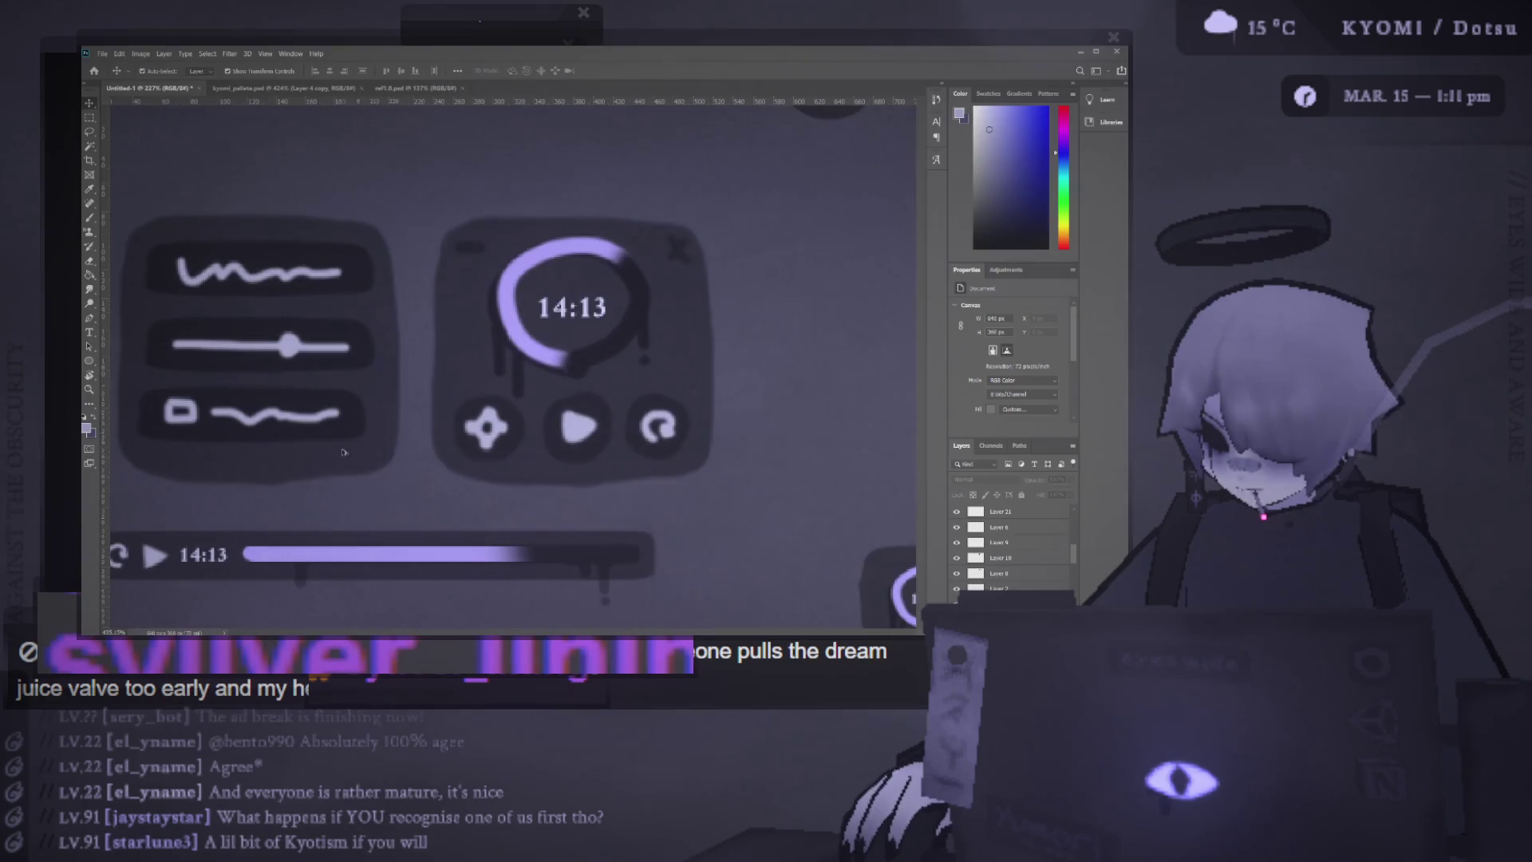
scroll(351, 451, down, 3)
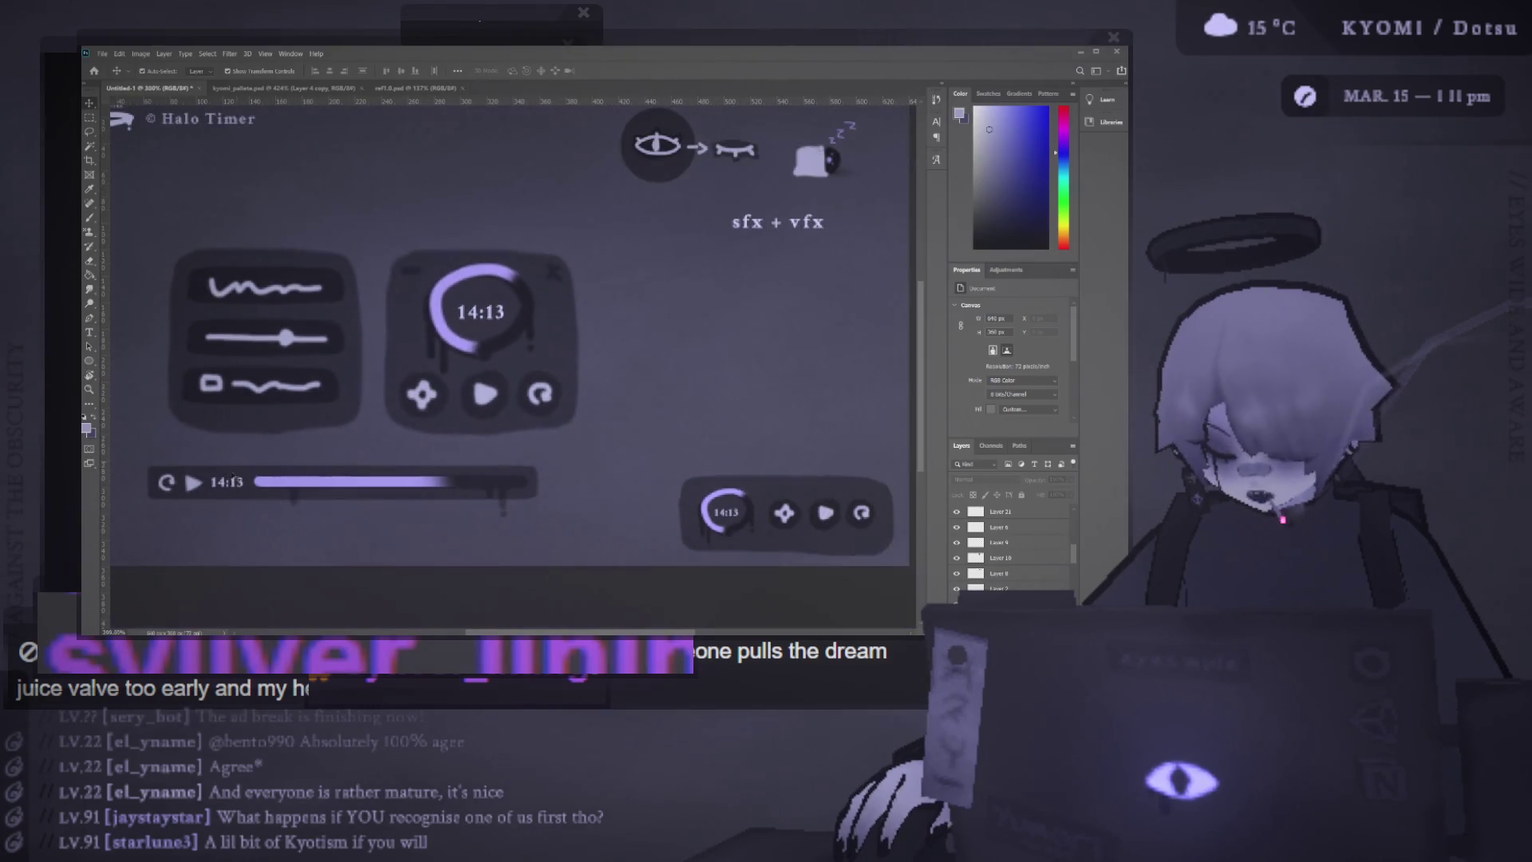
scroll(262, 467, down, 2)
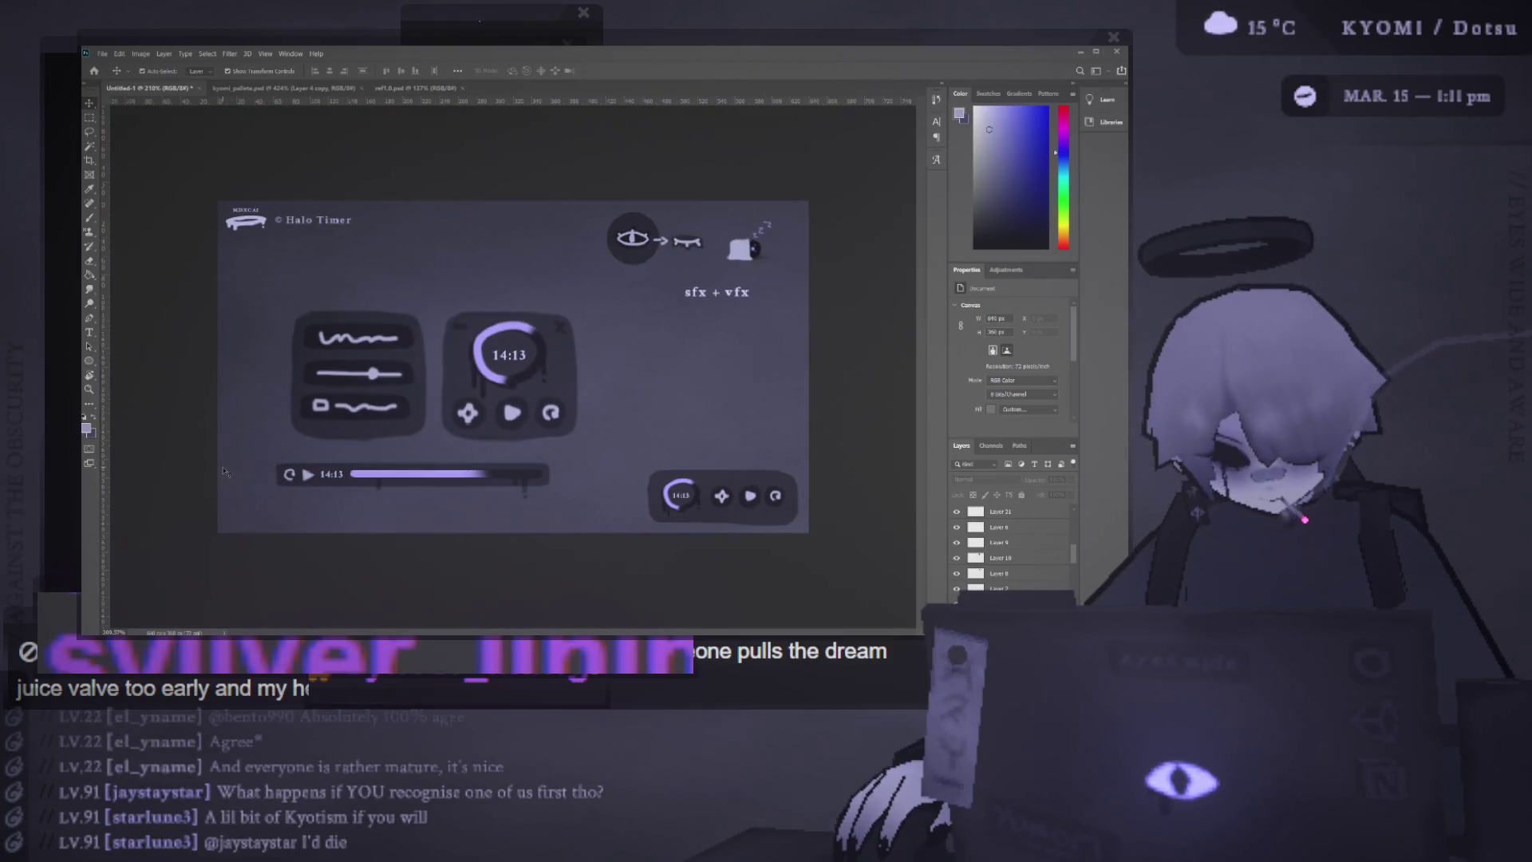
scroll(226, 479, up, 3)
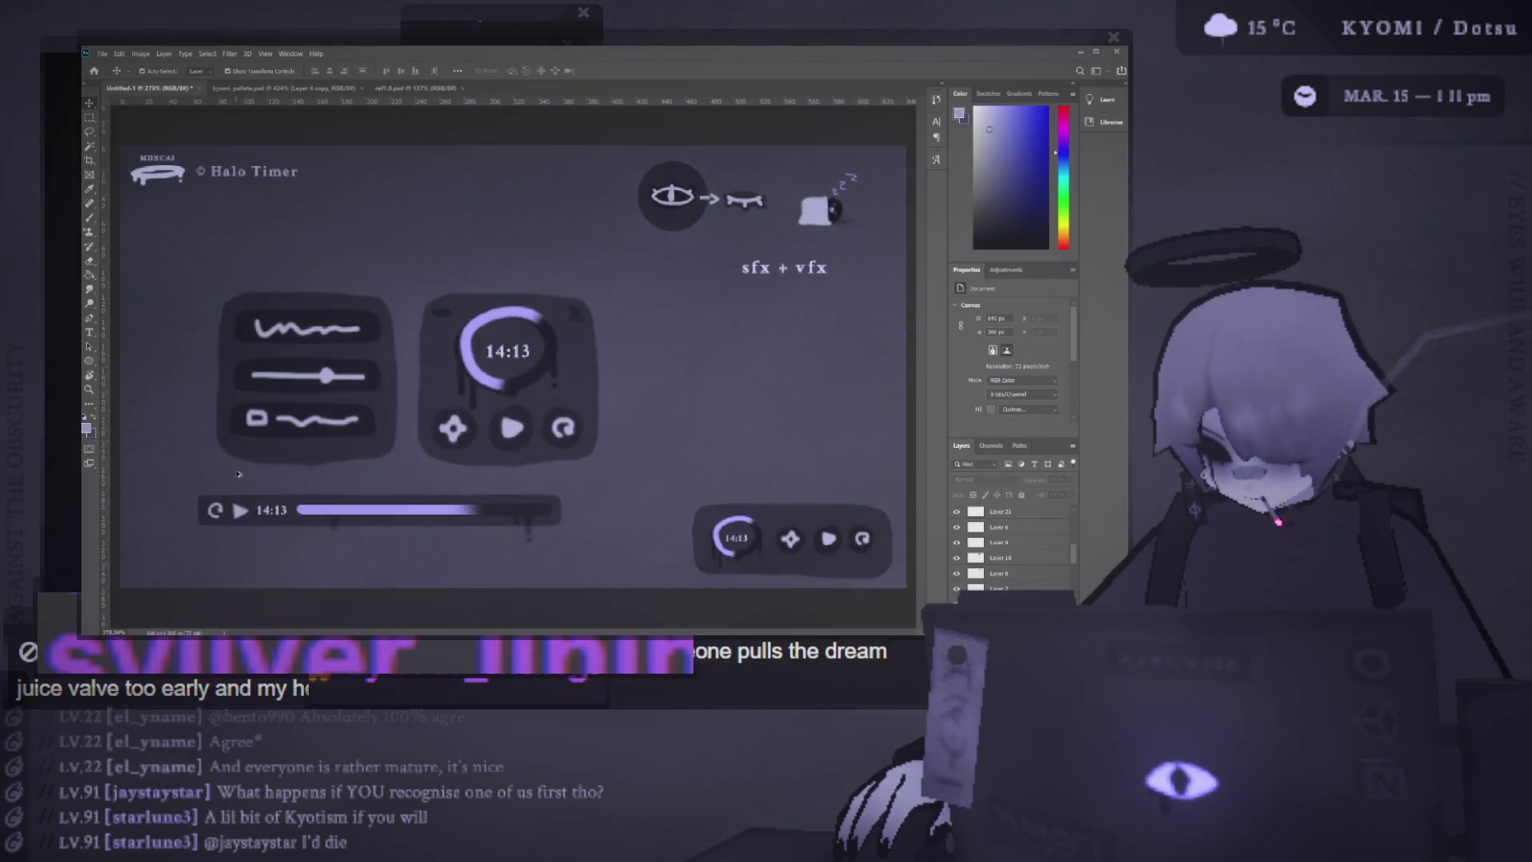
scroll(228, 495, down, 5)
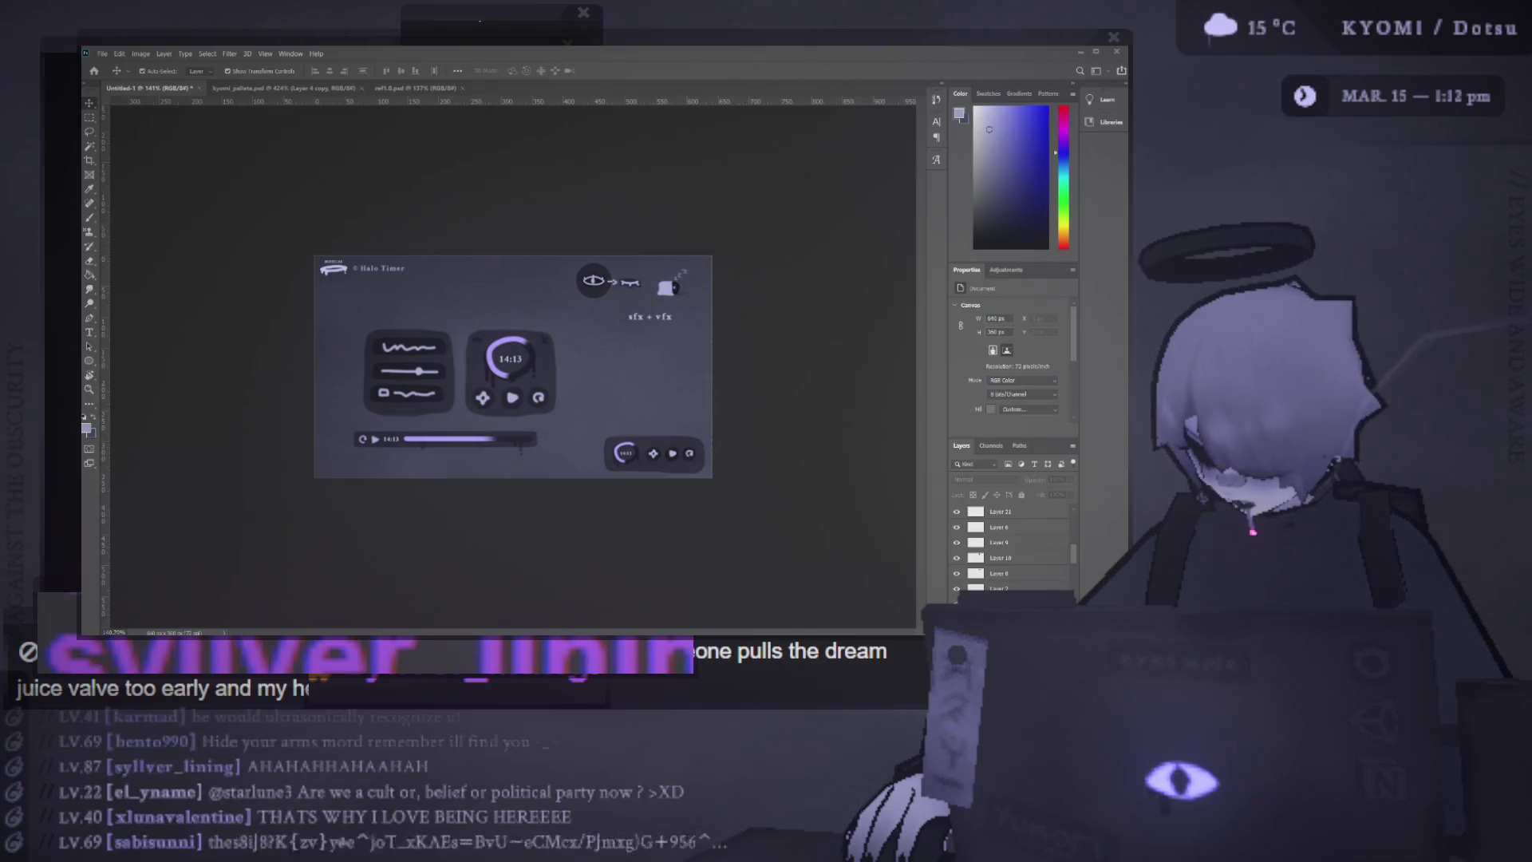
Nudge the progress bar right and down, shift the two widget cards slightly left, then deselect
click(525, 447)
drag(527, 449, 535, 458)
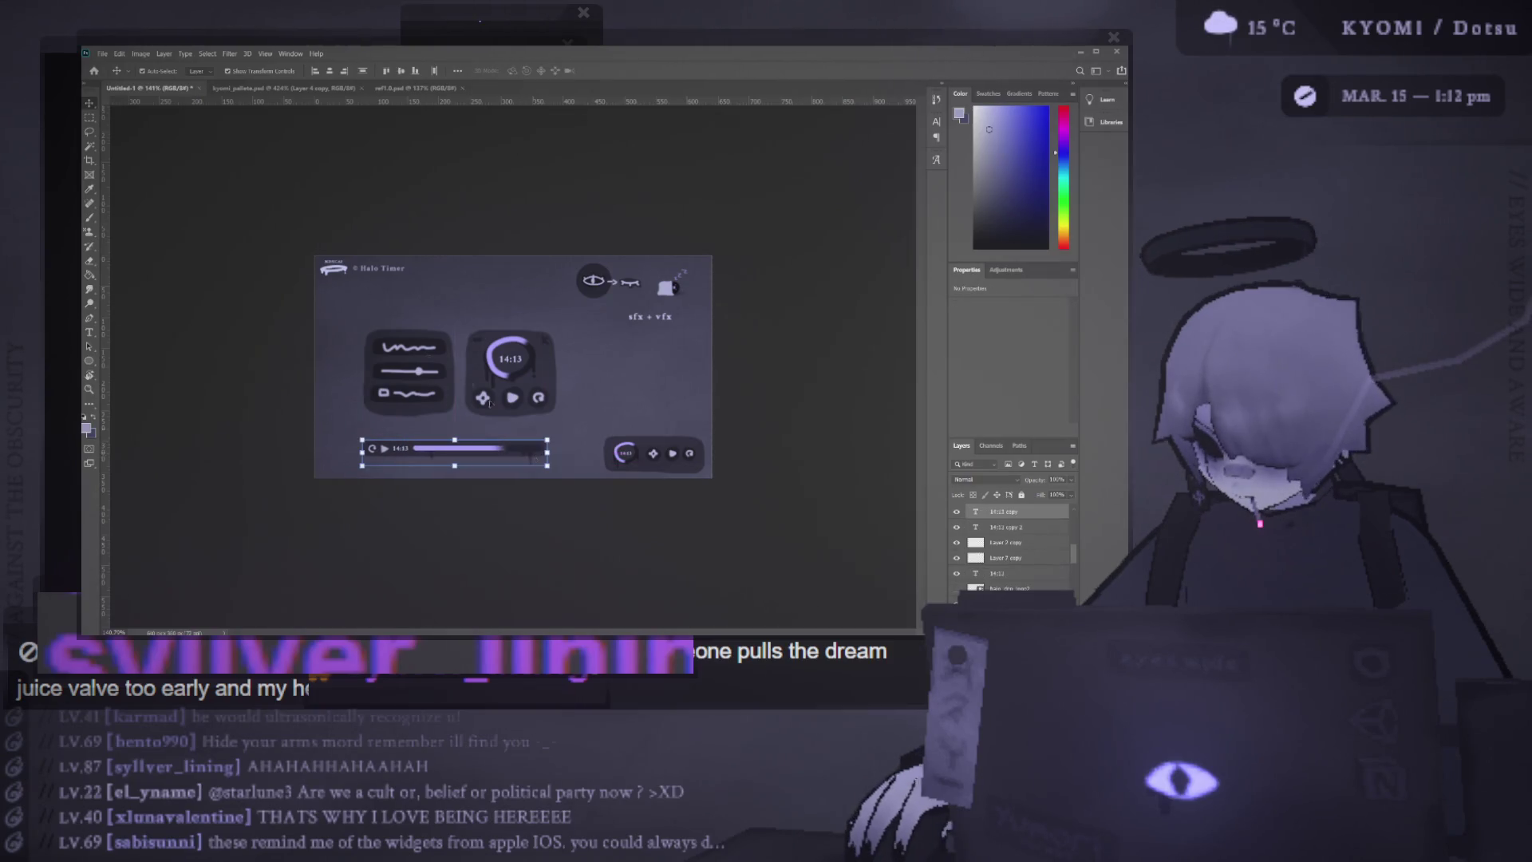
drag(521, 406, 514, 404)
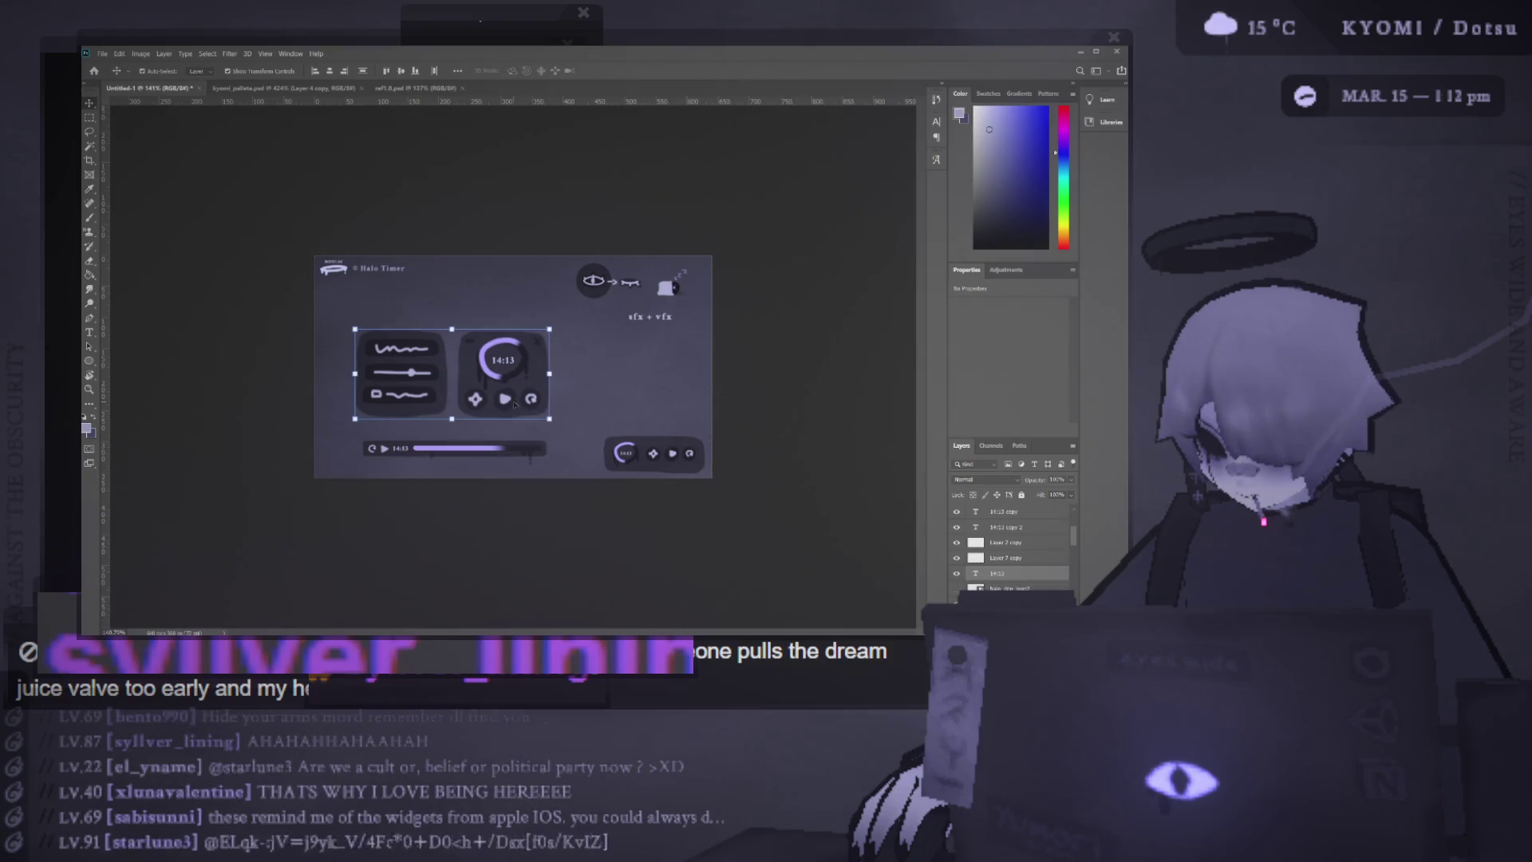
click(279, 365)
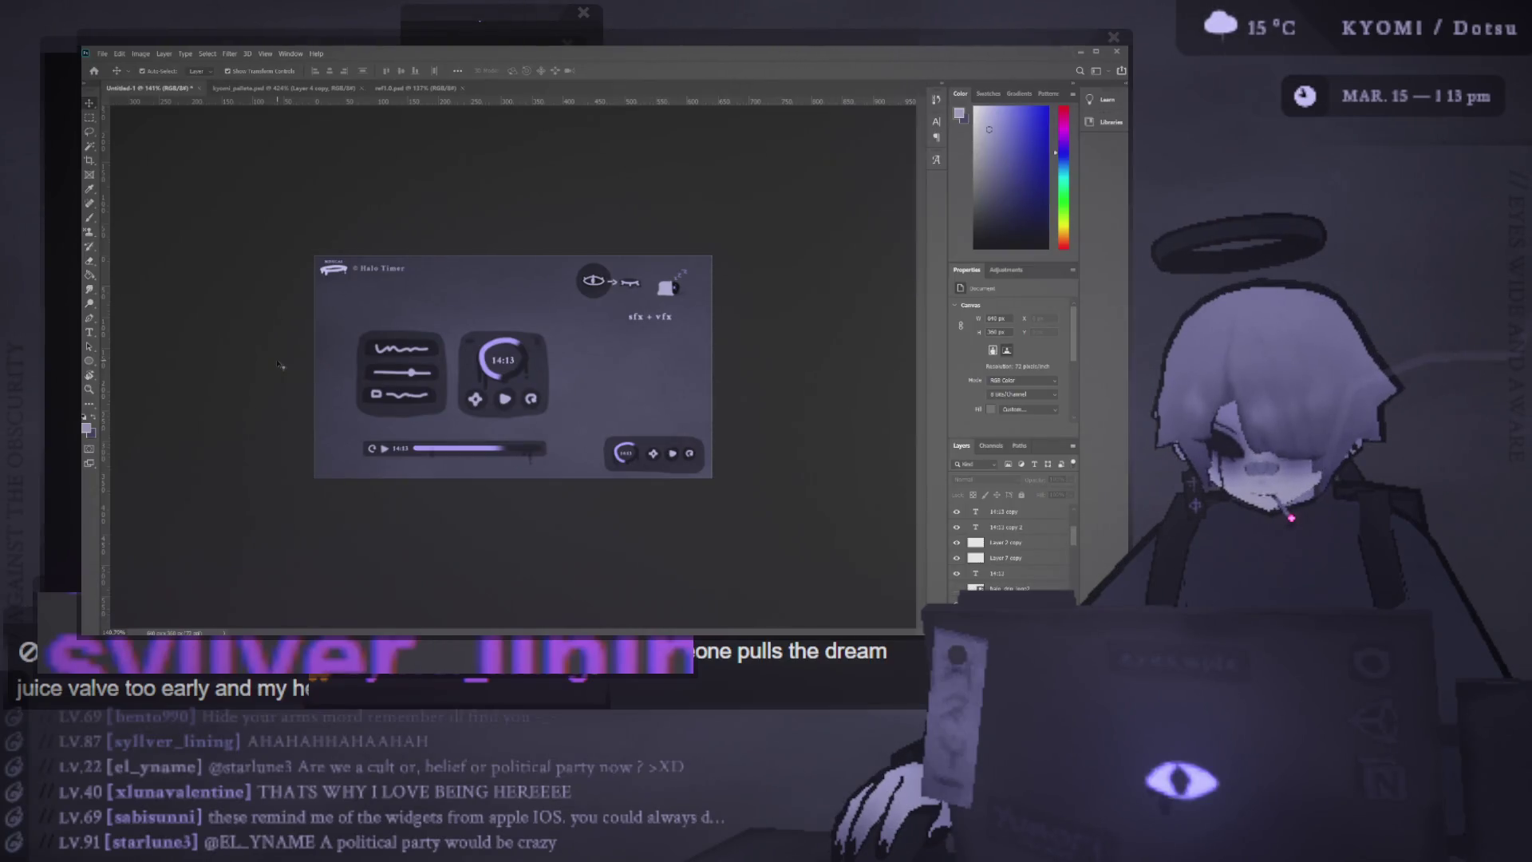
key(ctrl+plus)
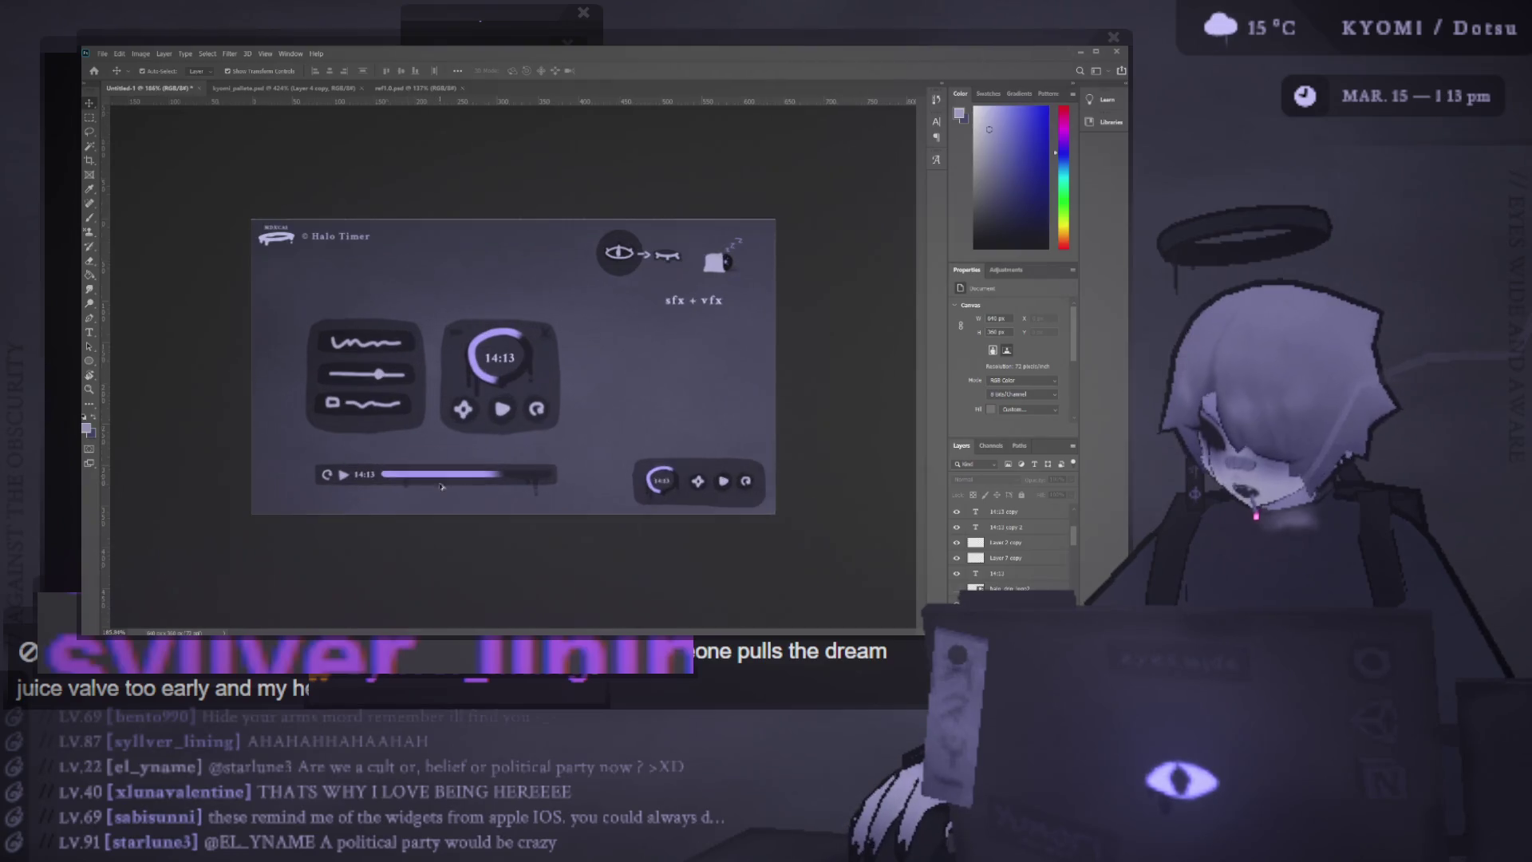
Nudge the progress bar left and up to align with the widget cards' left edge
click(369, 490)
drag(369, 490, 369, 490)
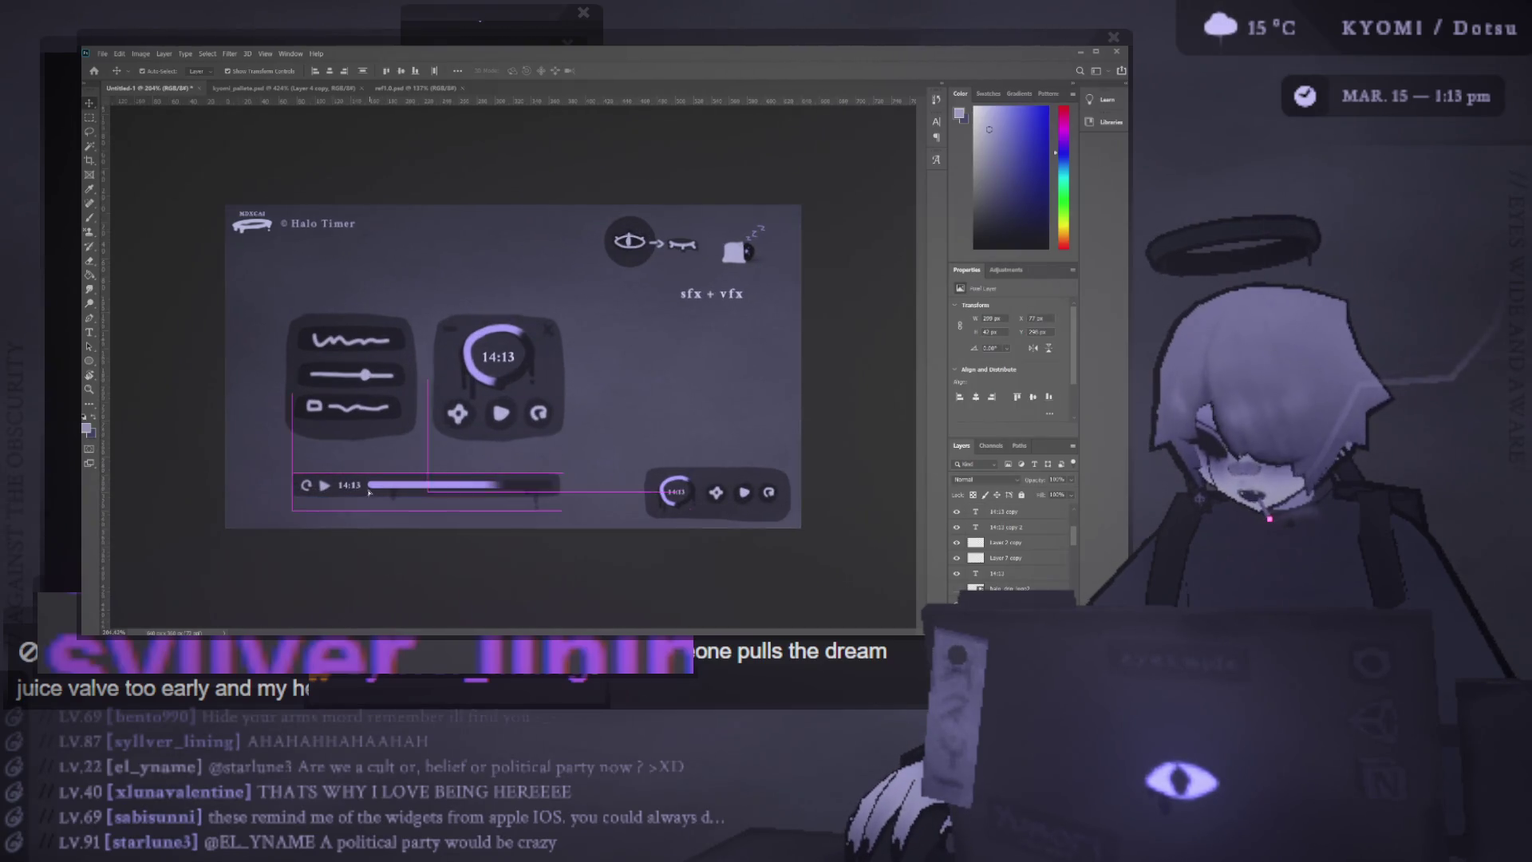
drag(461, 491, 451, 484)
click(209, 450)
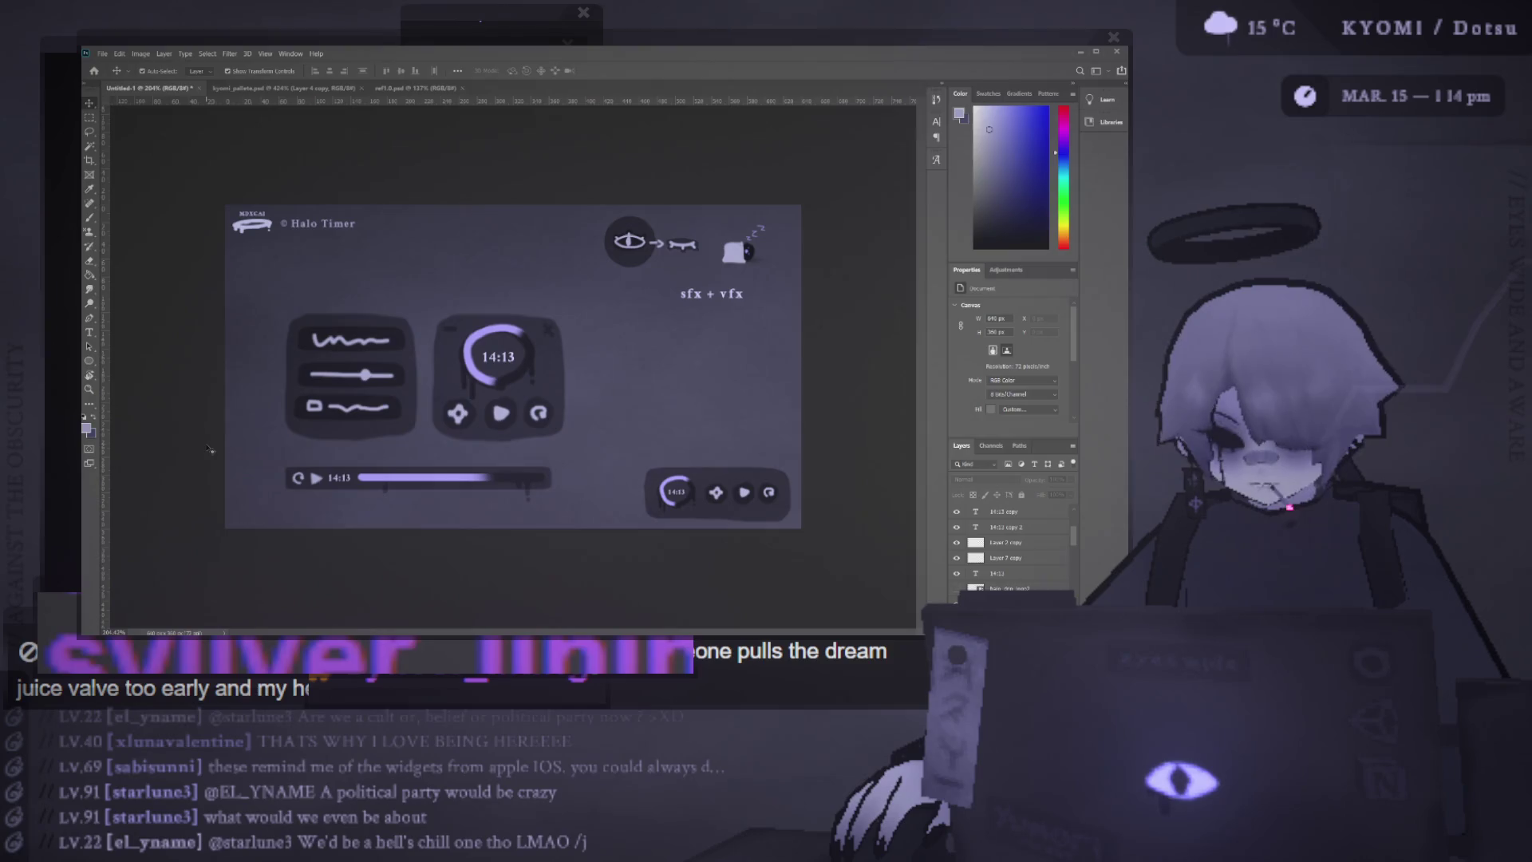
Select both widget cards and the progress bar together and drag them up-left
mouse_move(227, 301)
mouse_down()
mouse_move(549, 447)
mouse_move(544, 502)
mouse_up()
drag(479, 447, 461, 406)
click(191, 403)
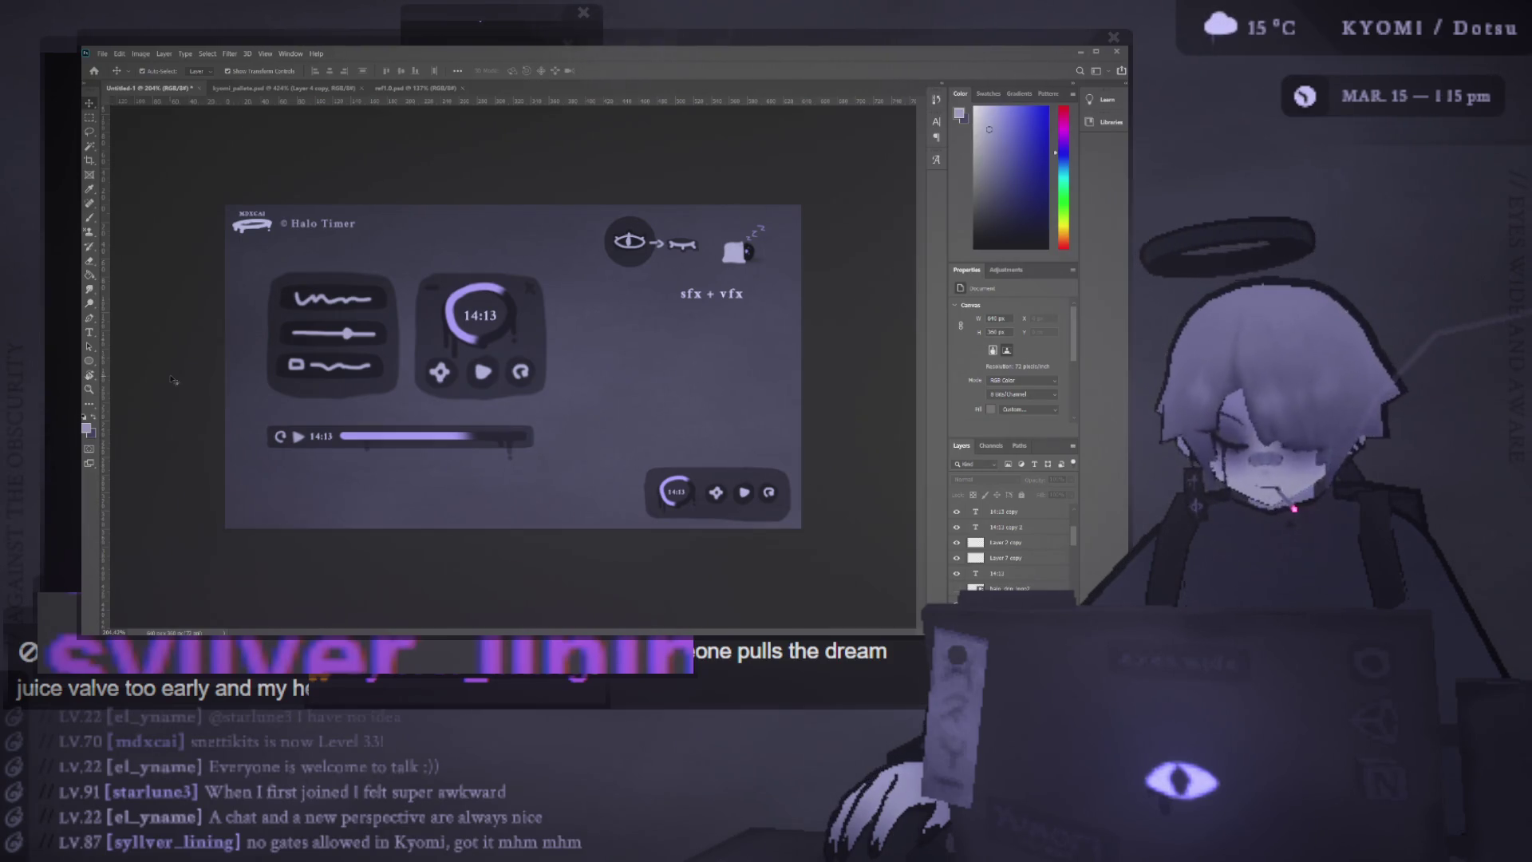
Set the 14:13 dial layer's opacity to 35%, then reduce it further to 27%
click(510, 320)
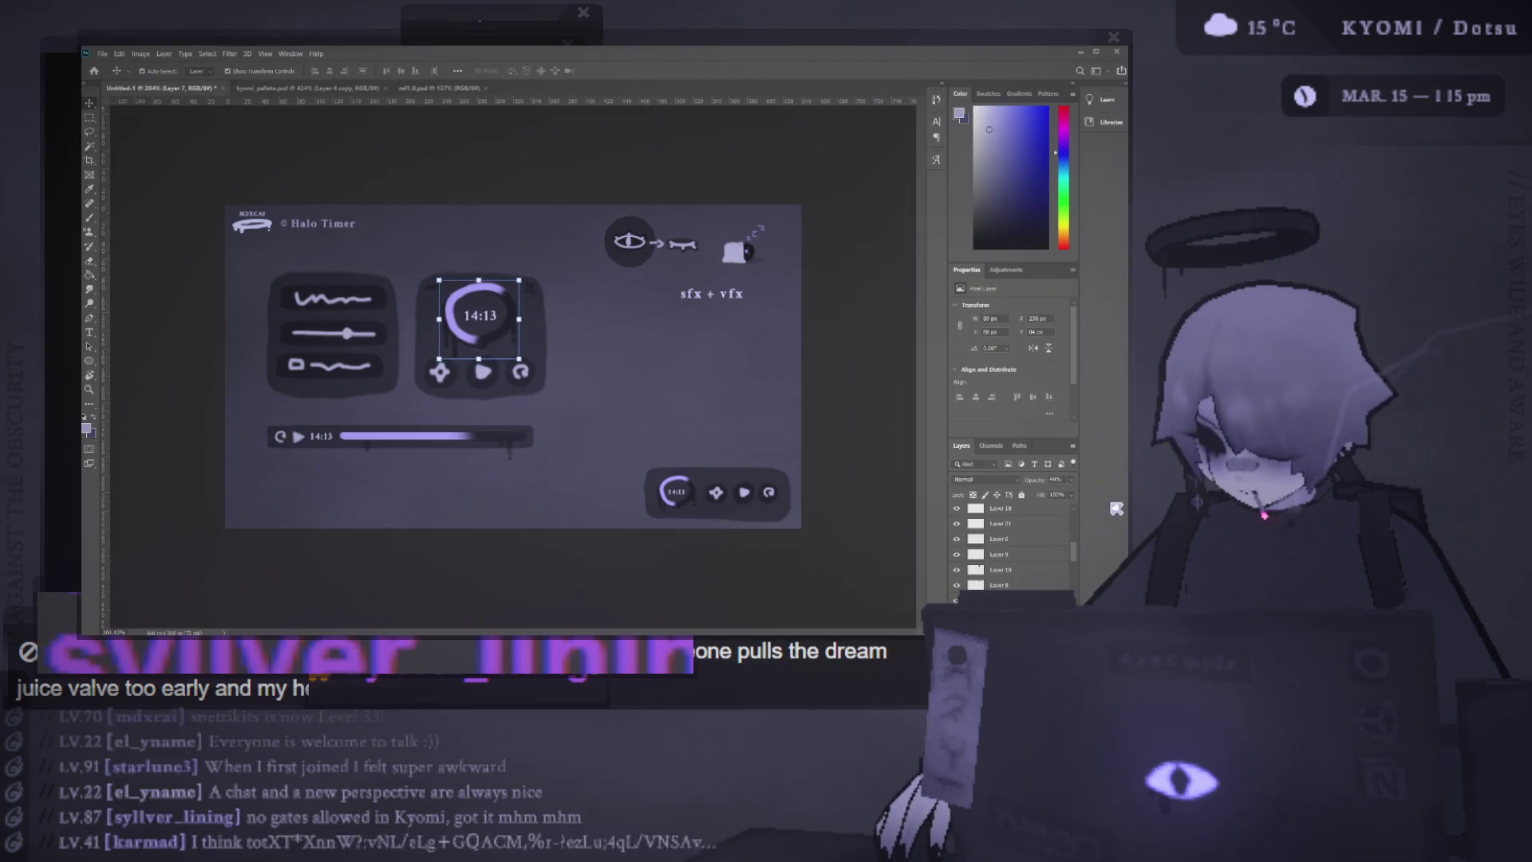
text(35)
key(Return)
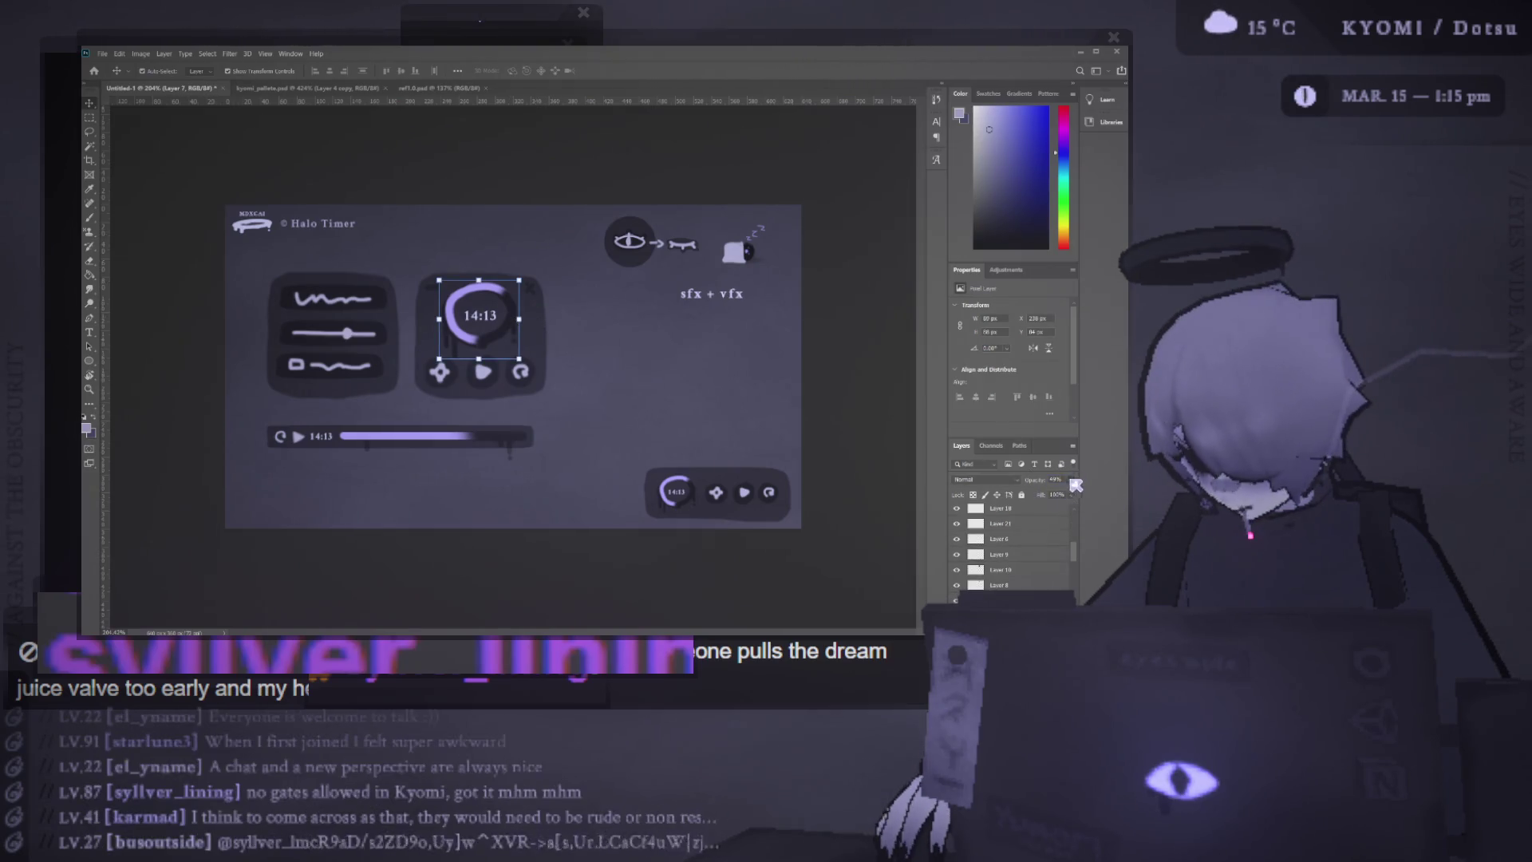
drag(1044, 499, 1040, 499)
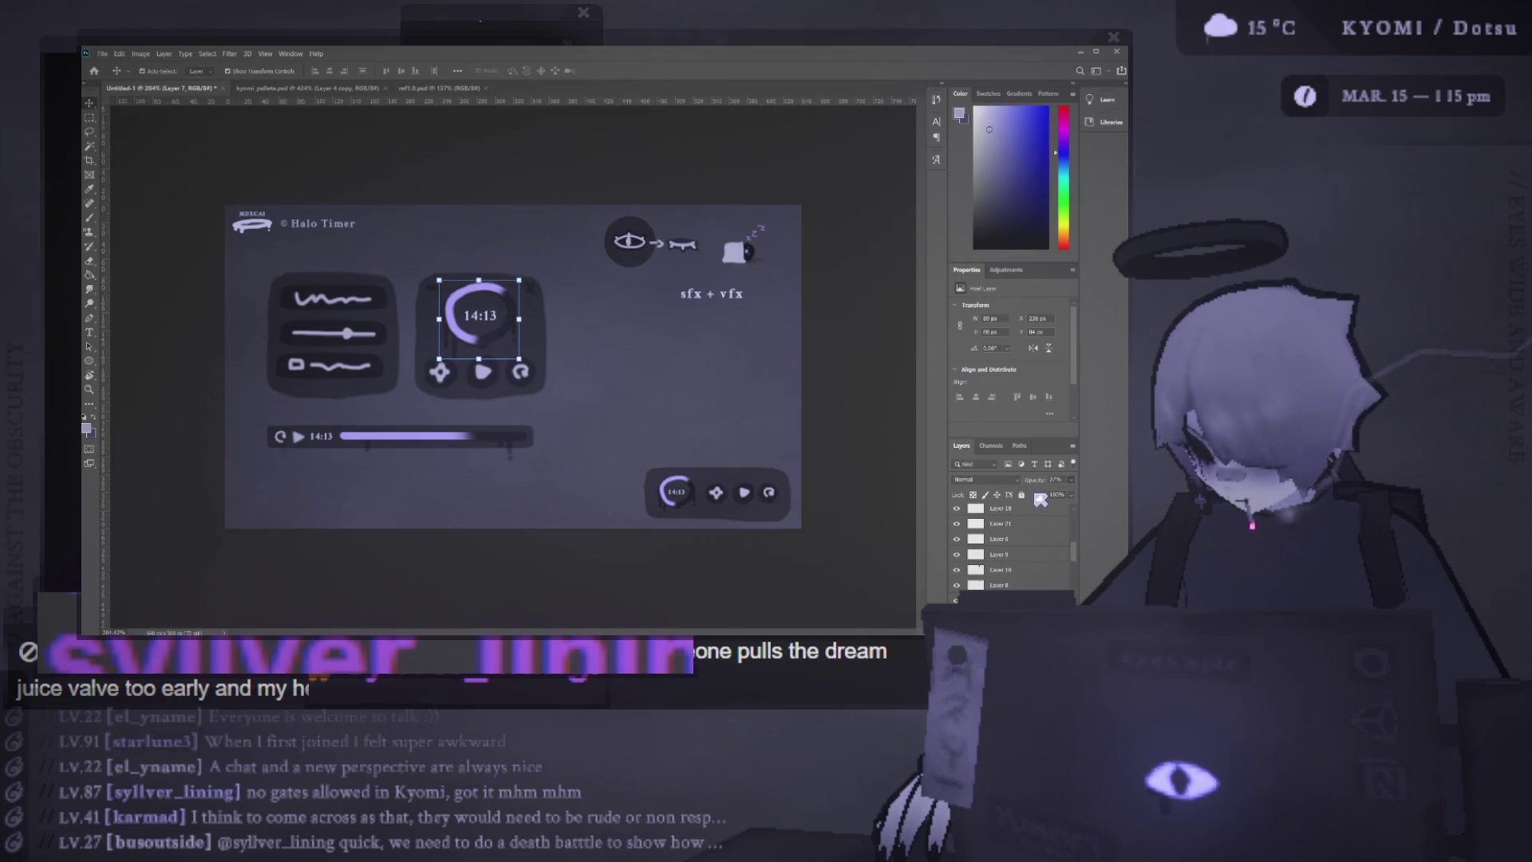
click(192, 406)
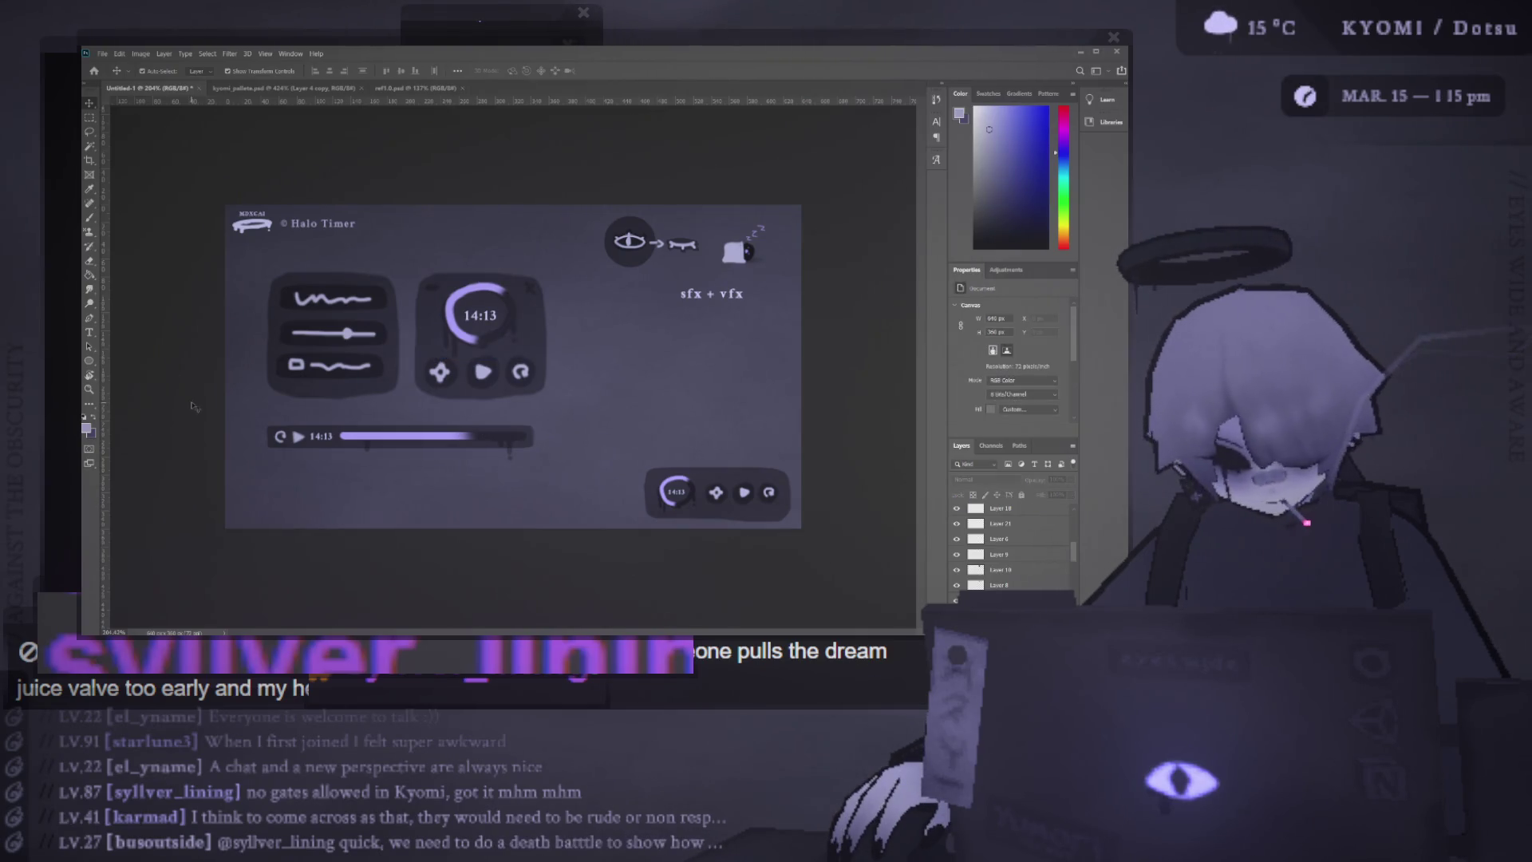
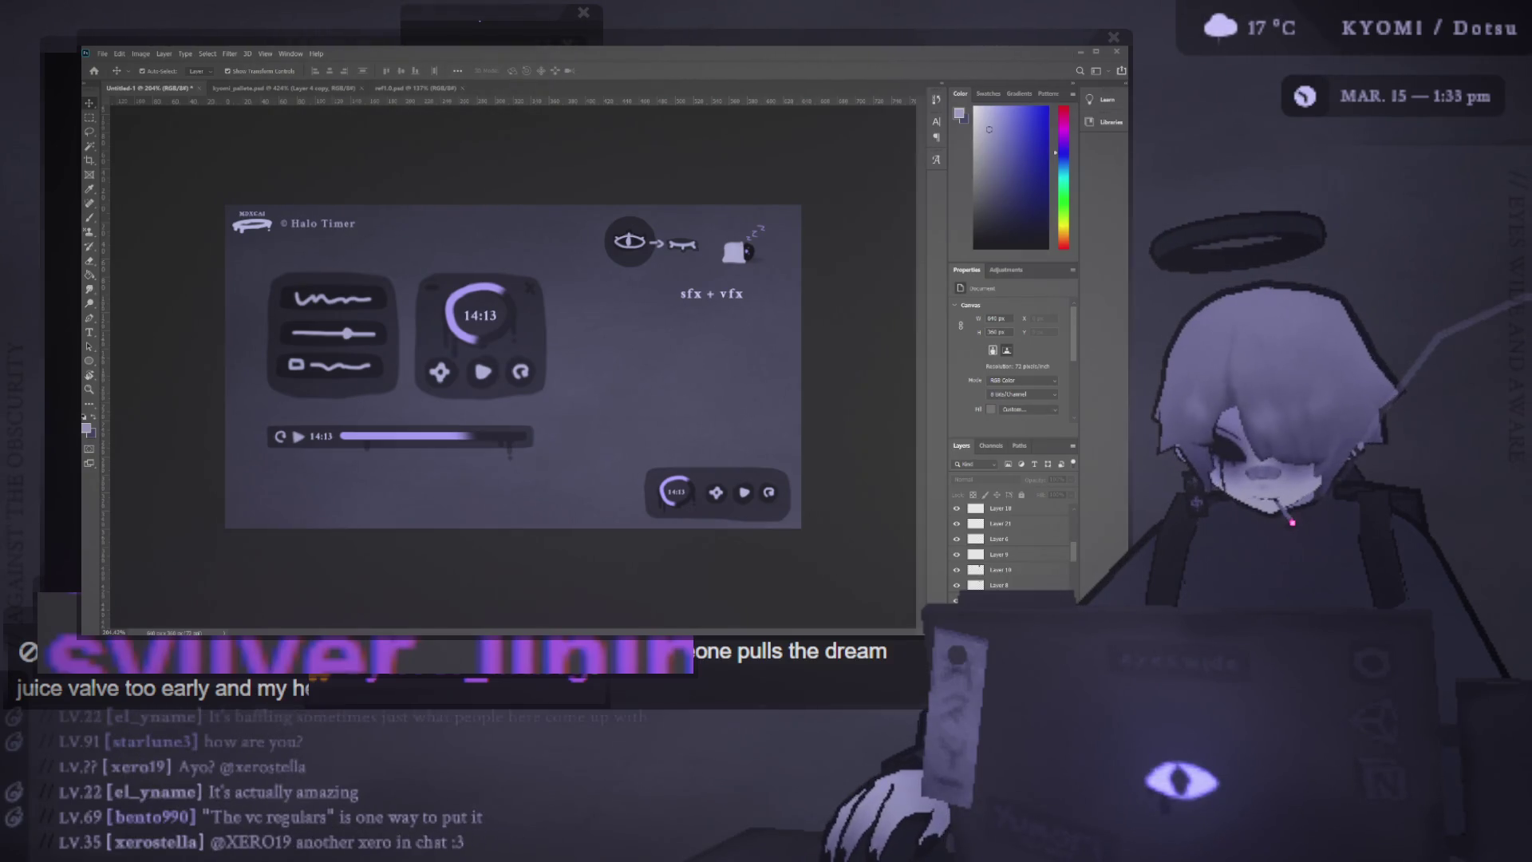
Alt-drag a copy of the progress bar with its 14:13 time slightly up and left
mouse_move(244, 307)
mouse_down()
mouse_move(565, 394)
mouse_move(552, 402)
mouse_up()
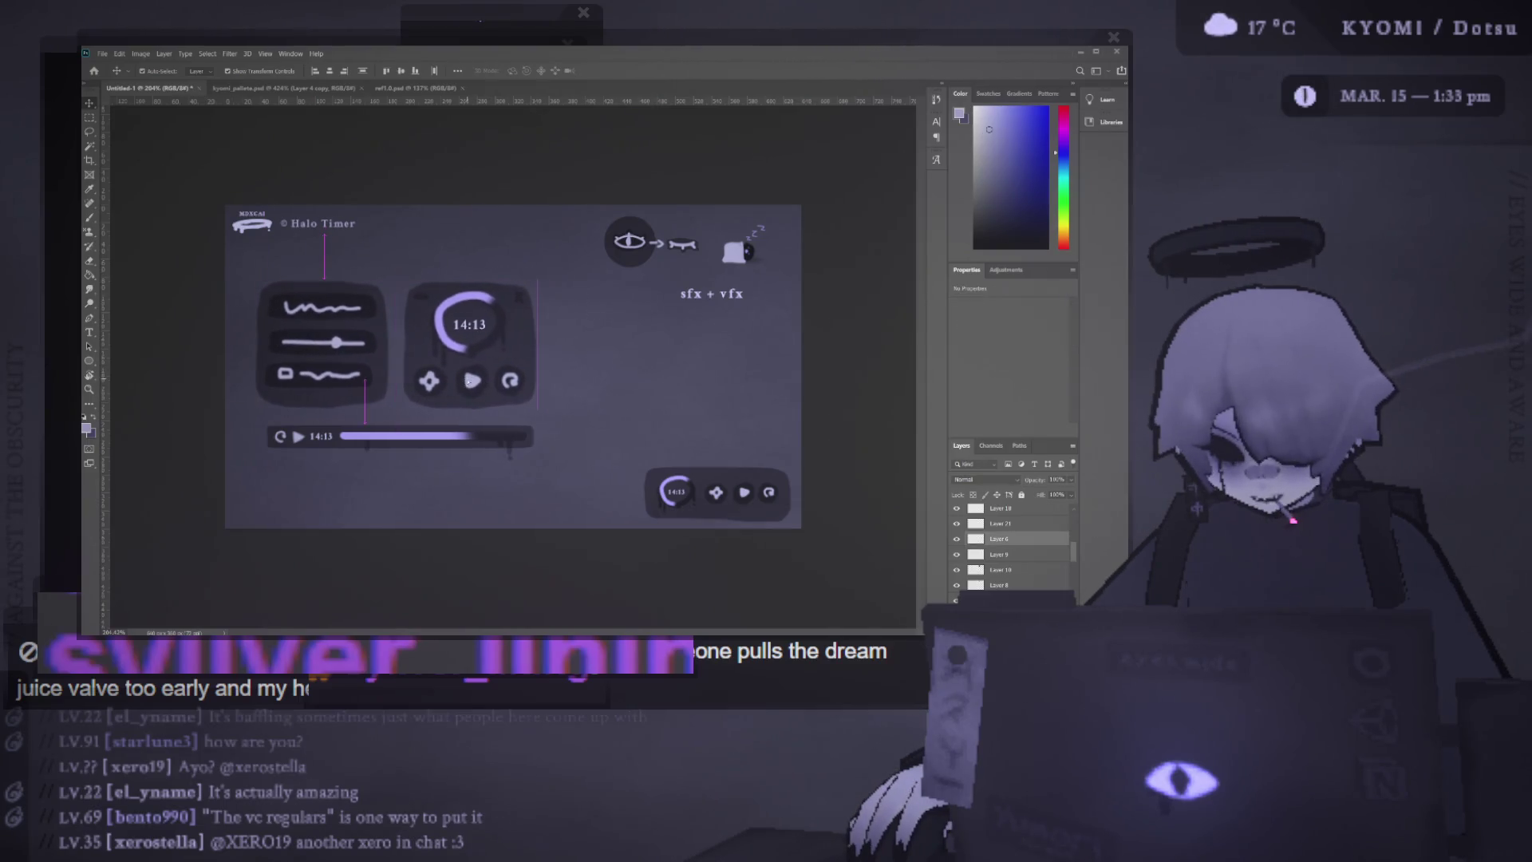
click(210, 413)
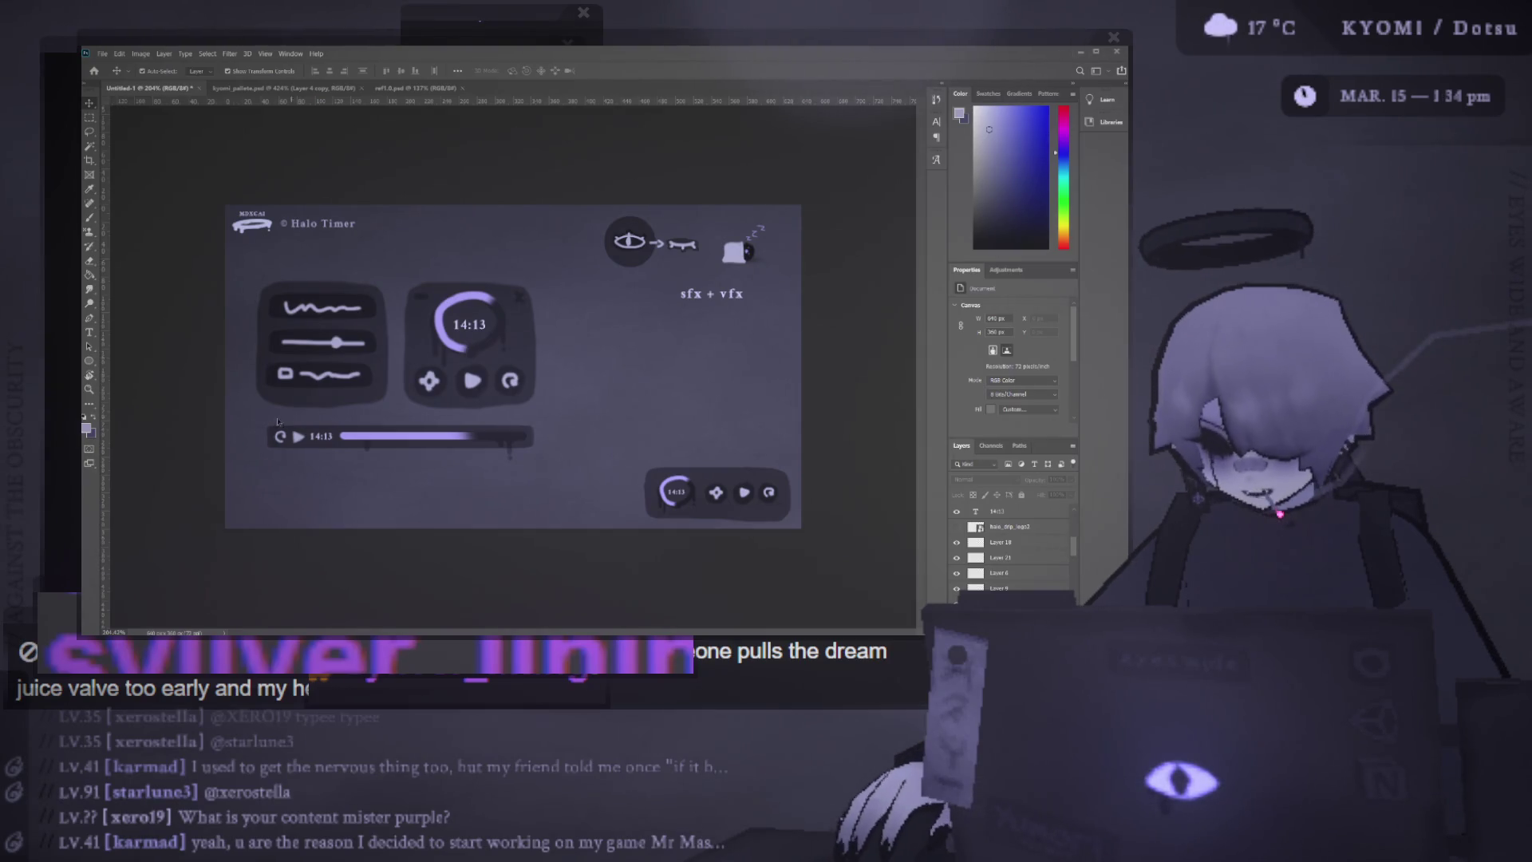
drag(383, 437, 390, 456)
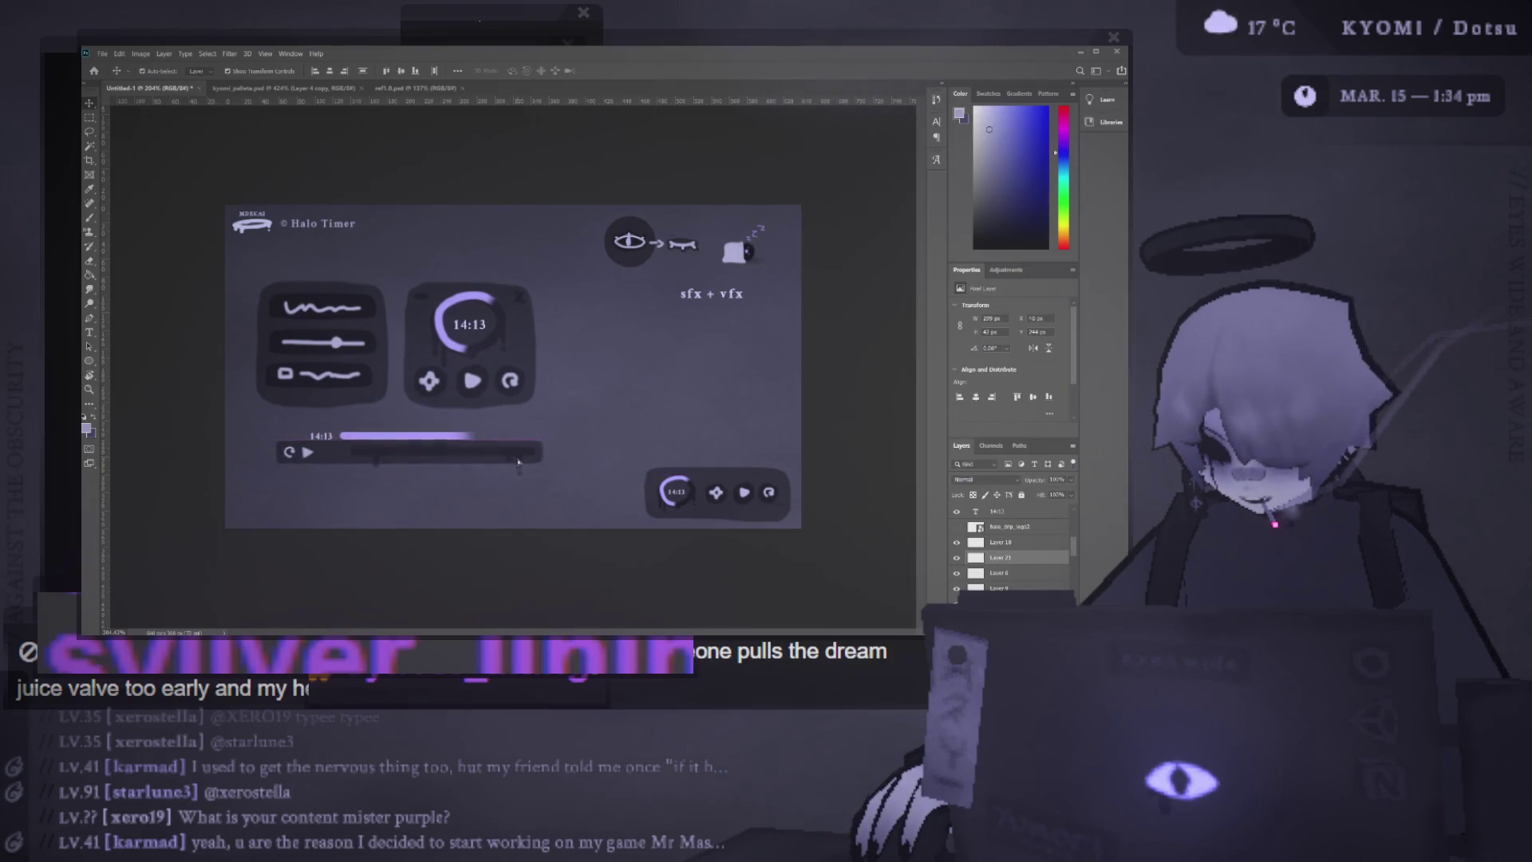
key(ctrl+z)
drag(507, 444, 506, 445)
mouse_move(227, 418)
mouse_down()
mouse_move(559, 467)
mouse_move(497, 448)
mouse_up()
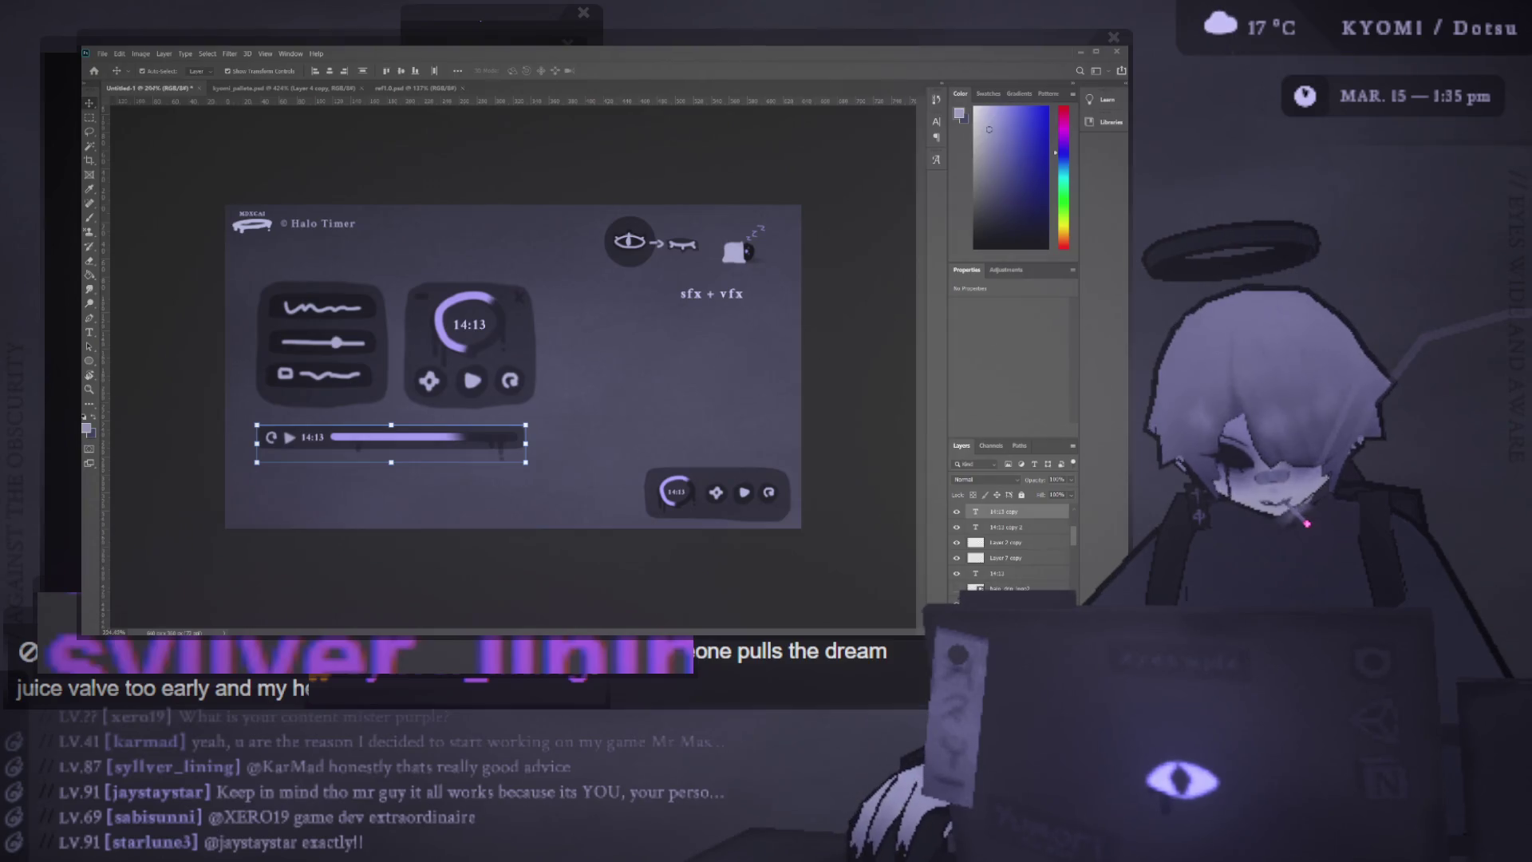
key(ctrl+plus)
click(422, 378)
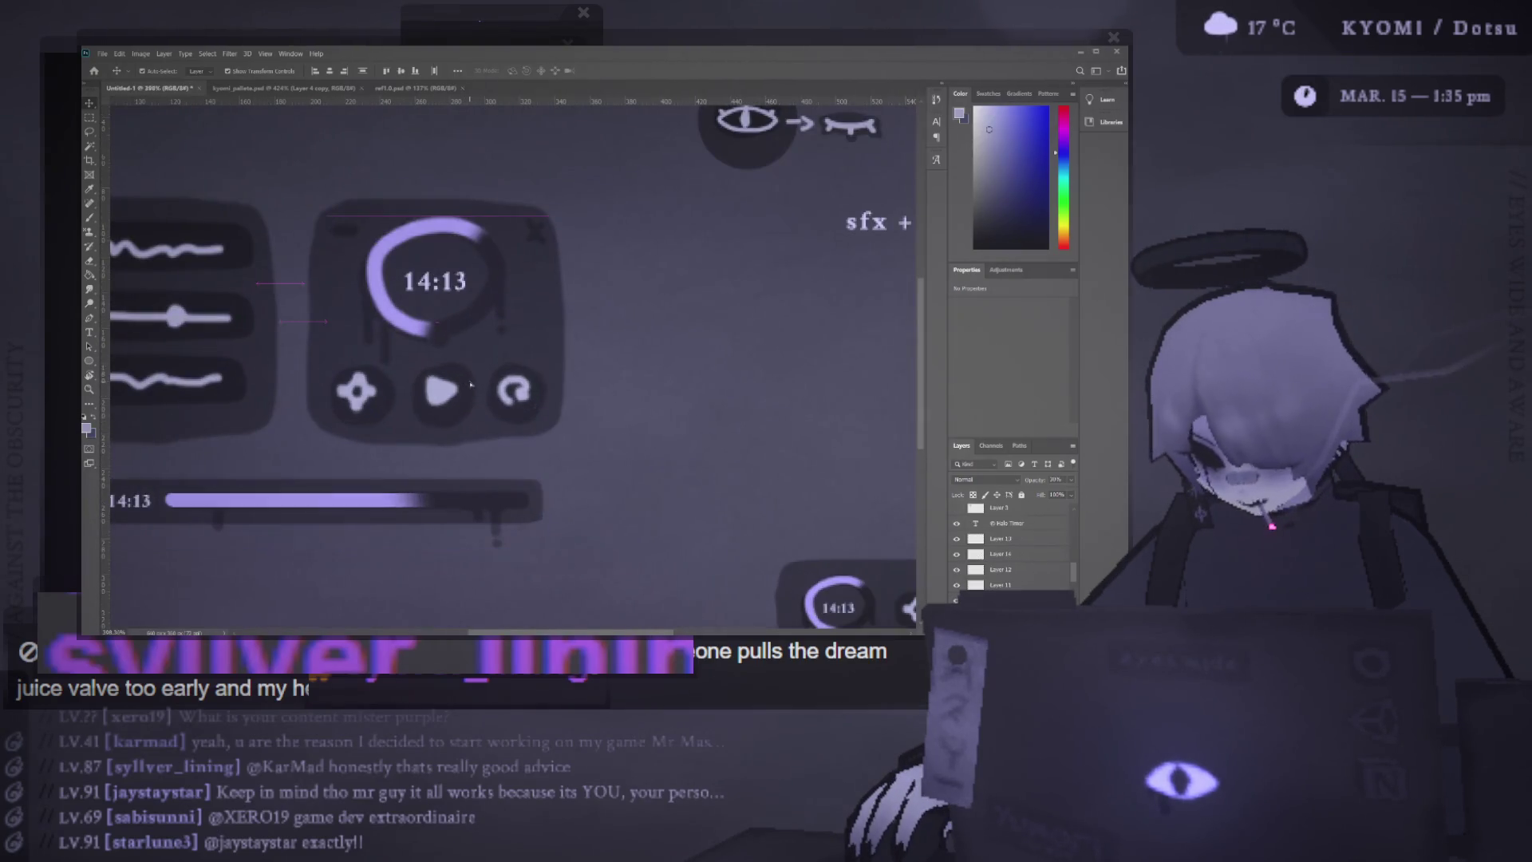
scroll(422, 377, down, 3)
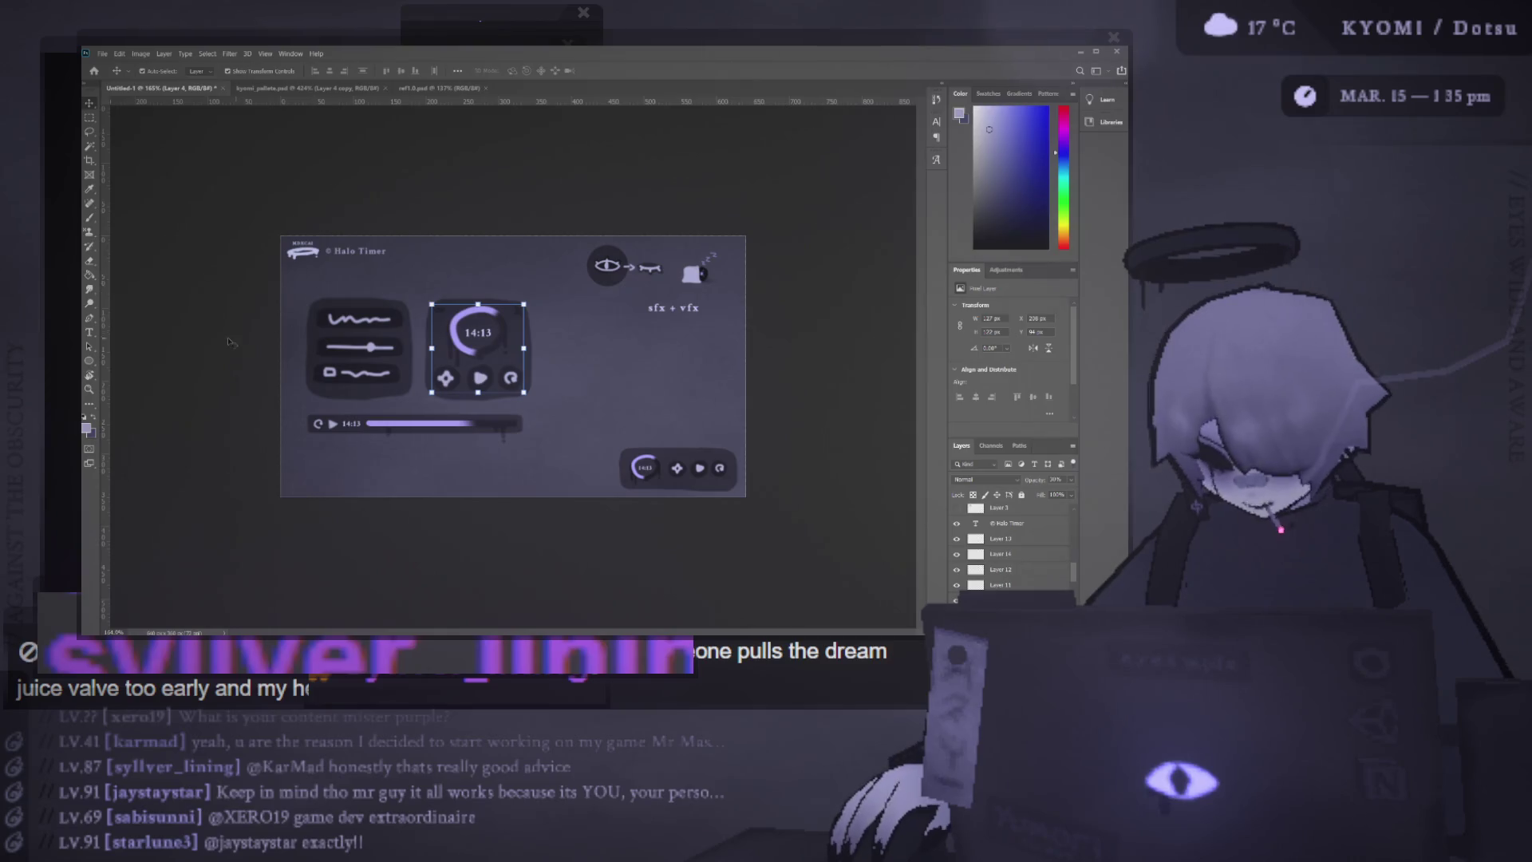
click(399, 375)
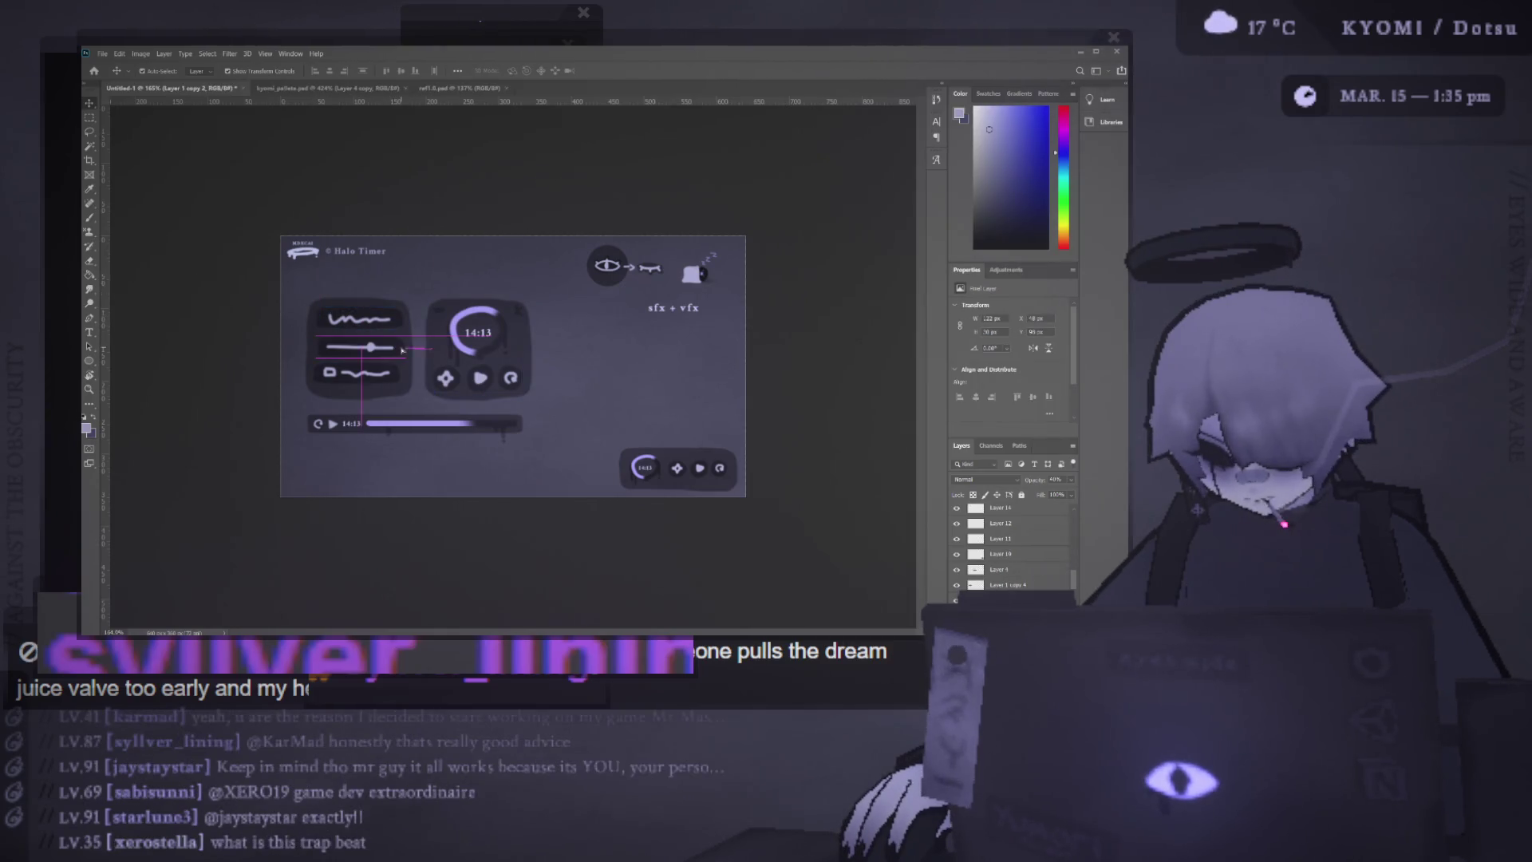
scroll(520, 366, up, 2)
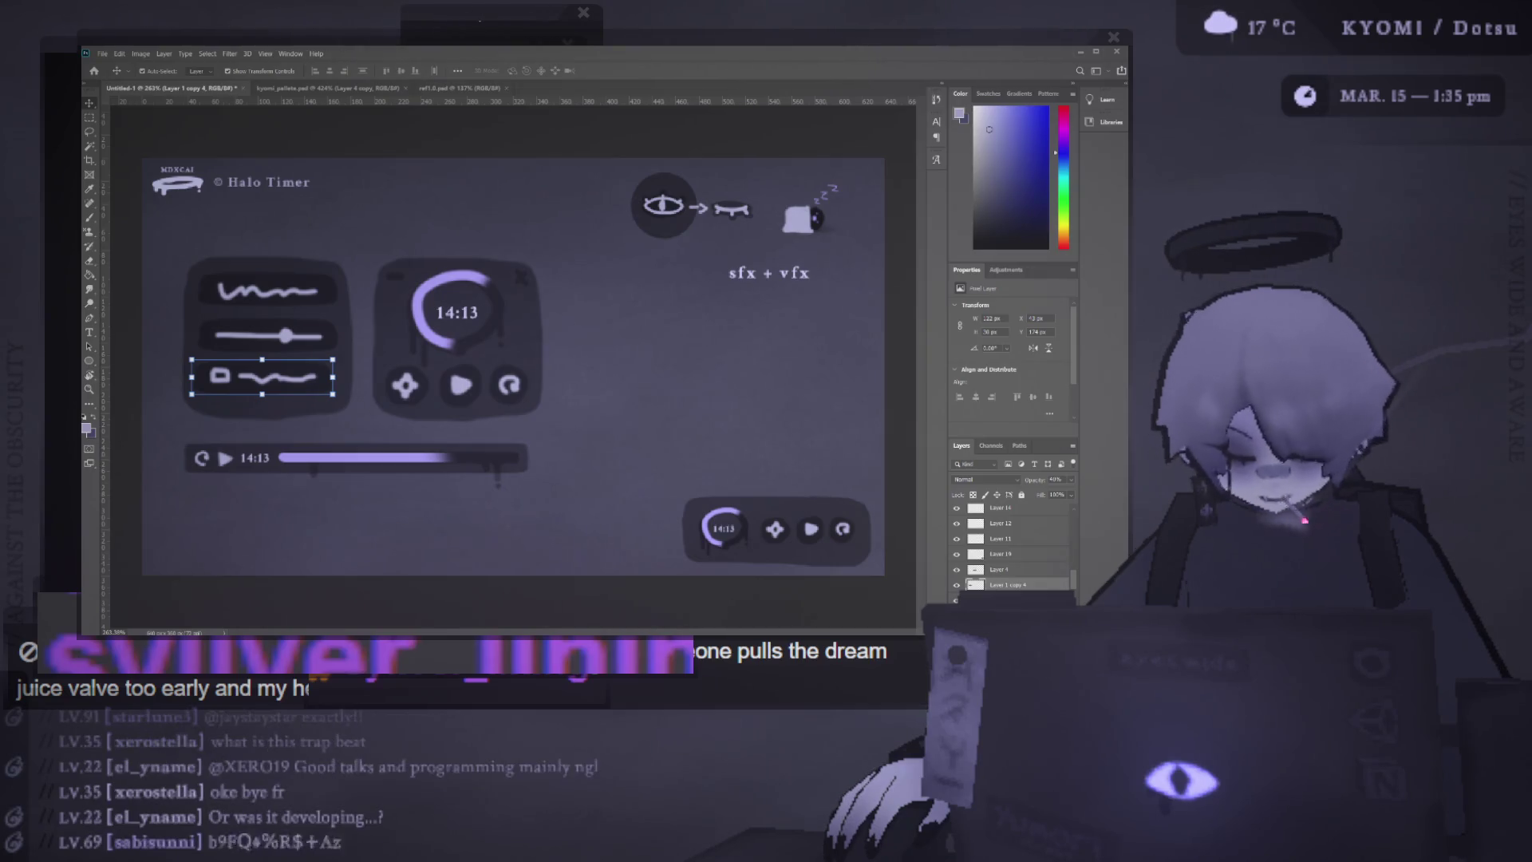
scroll(192, 351, down, 3)
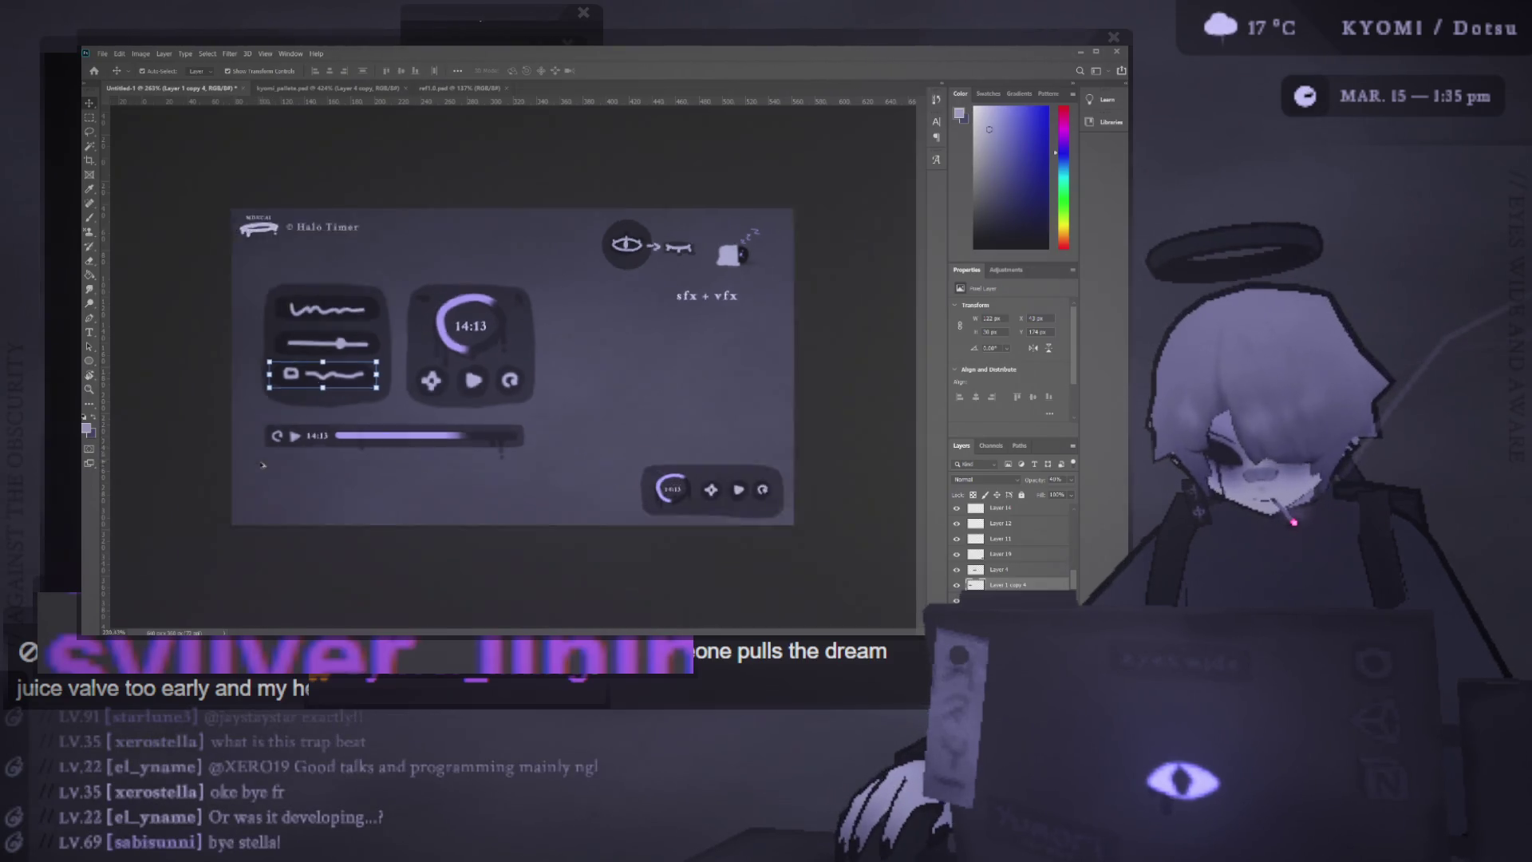
click(213, 556)
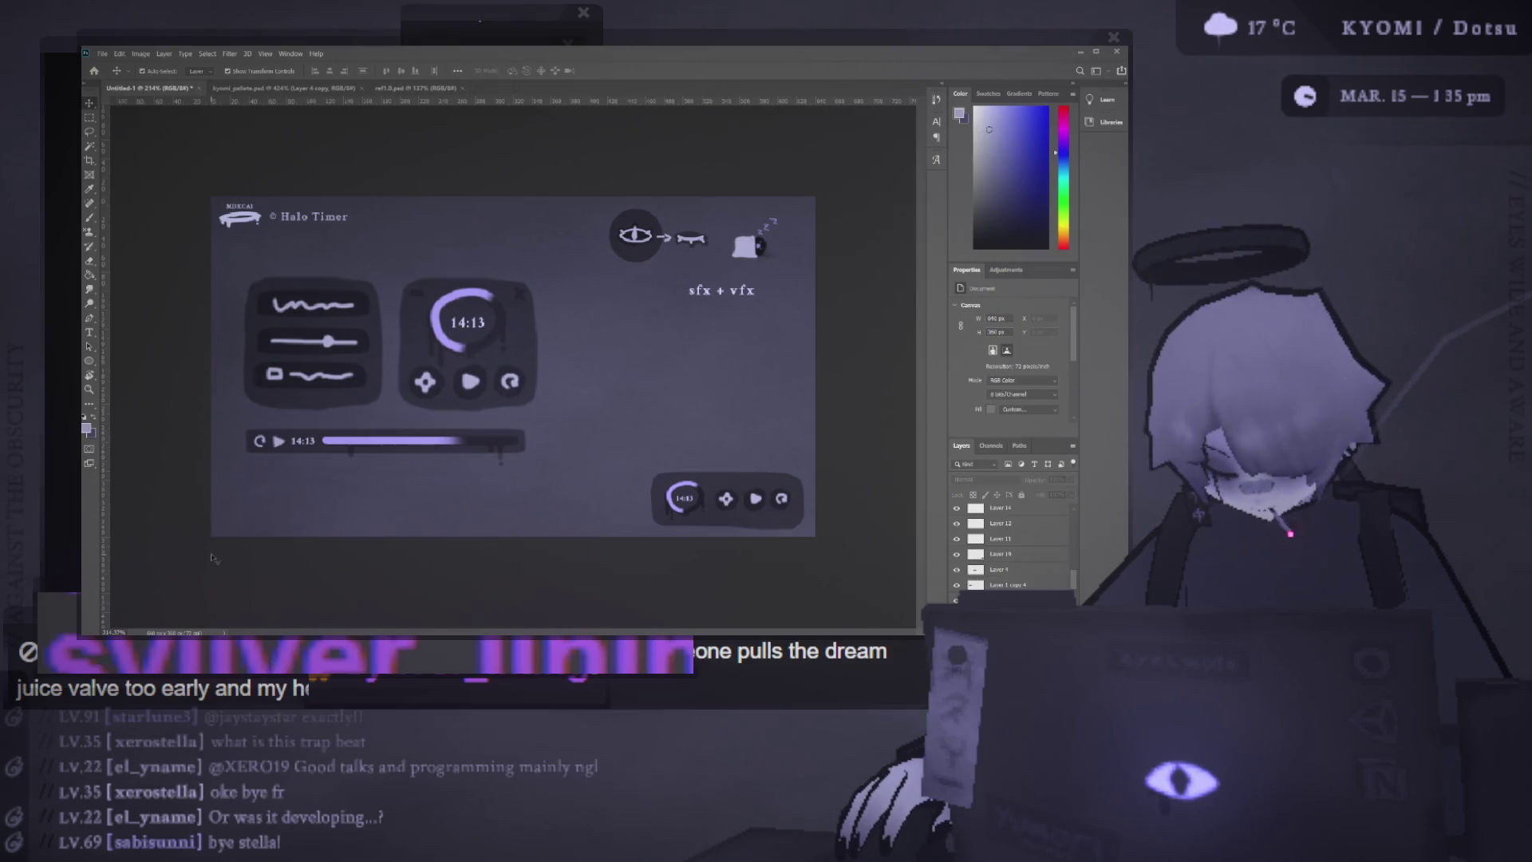
scroll(182, 448, up, 2)
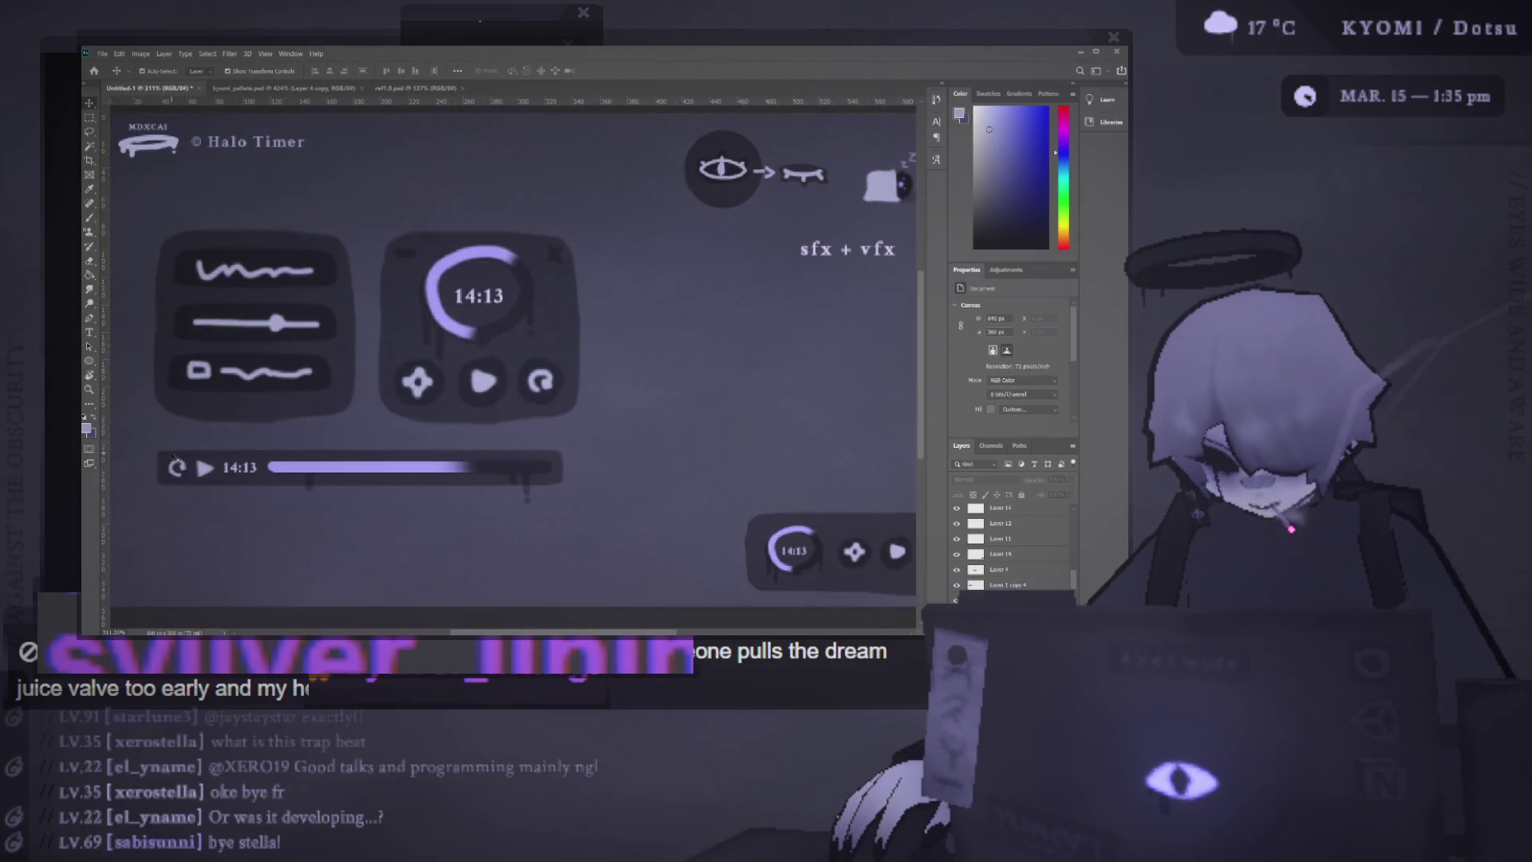
scroll(174, 456, down, 2)
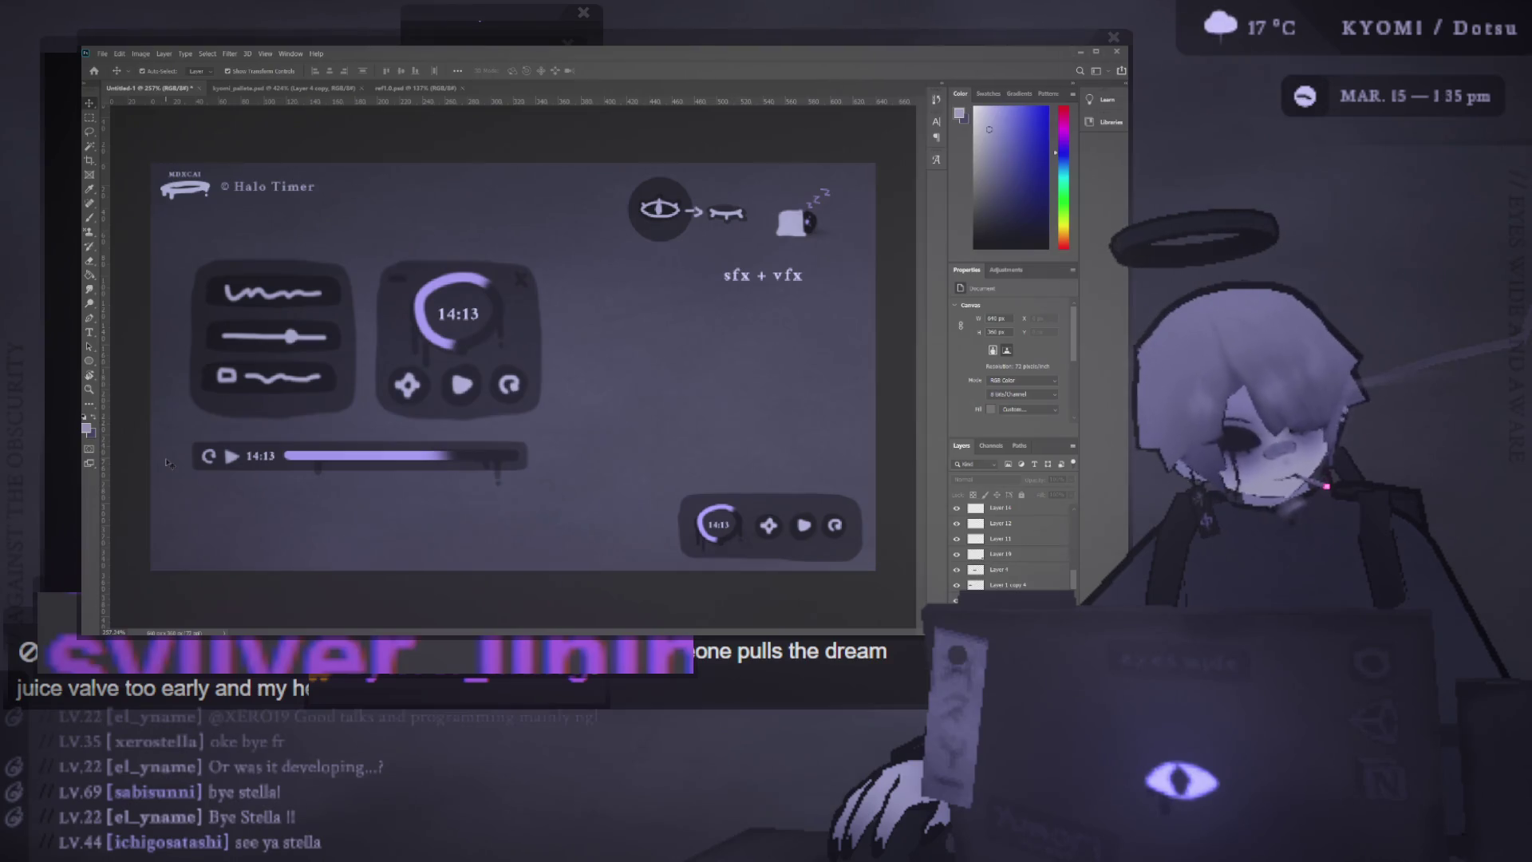
scroll(359, 319, down, 5)
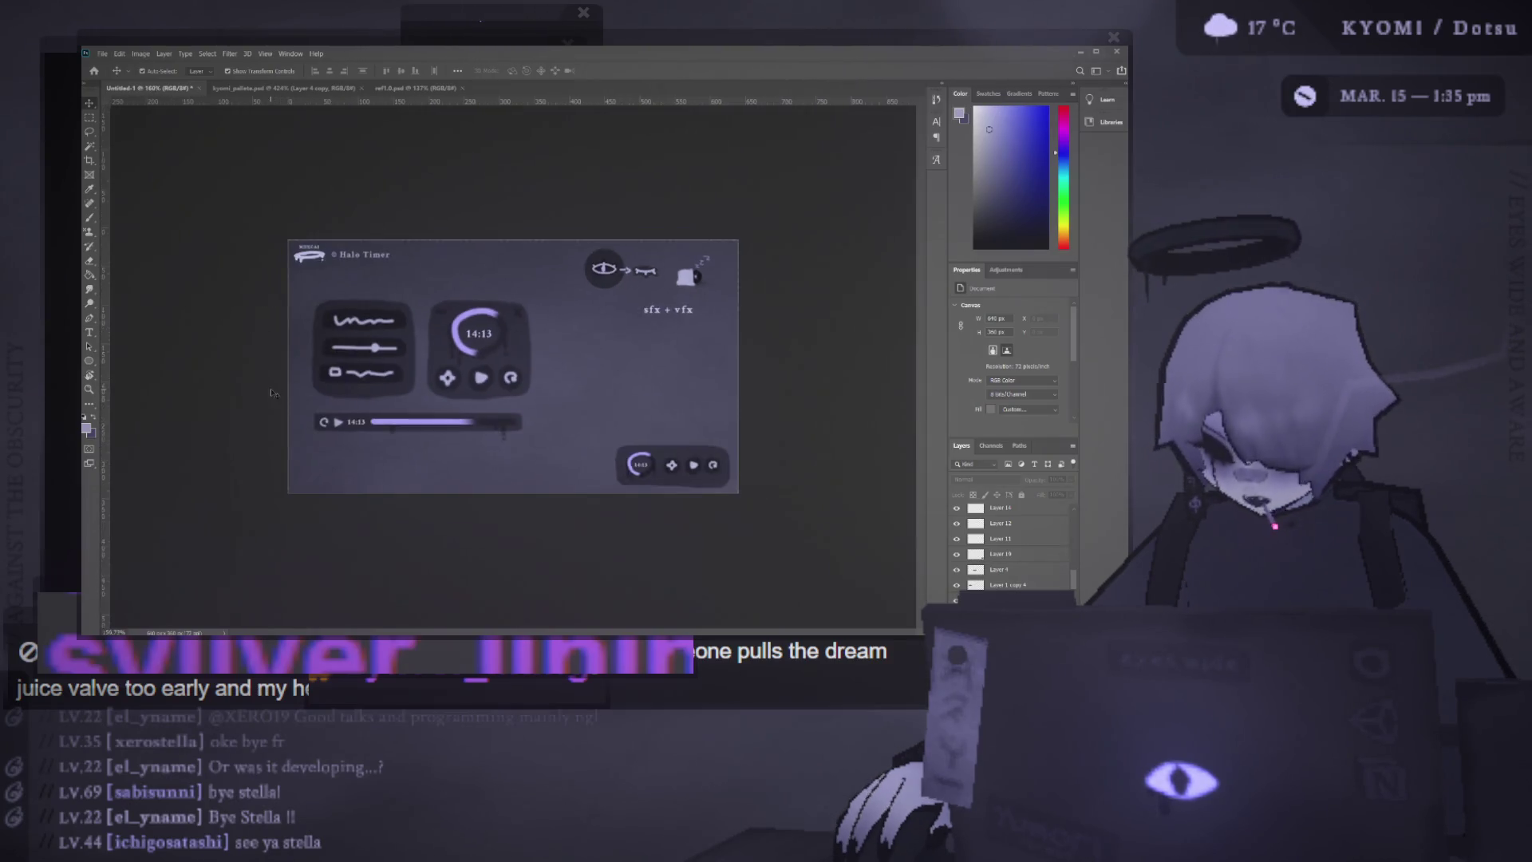
Try moving the two control panels down-right, then undo and deselect them
scroll(431, 234, up, 5)
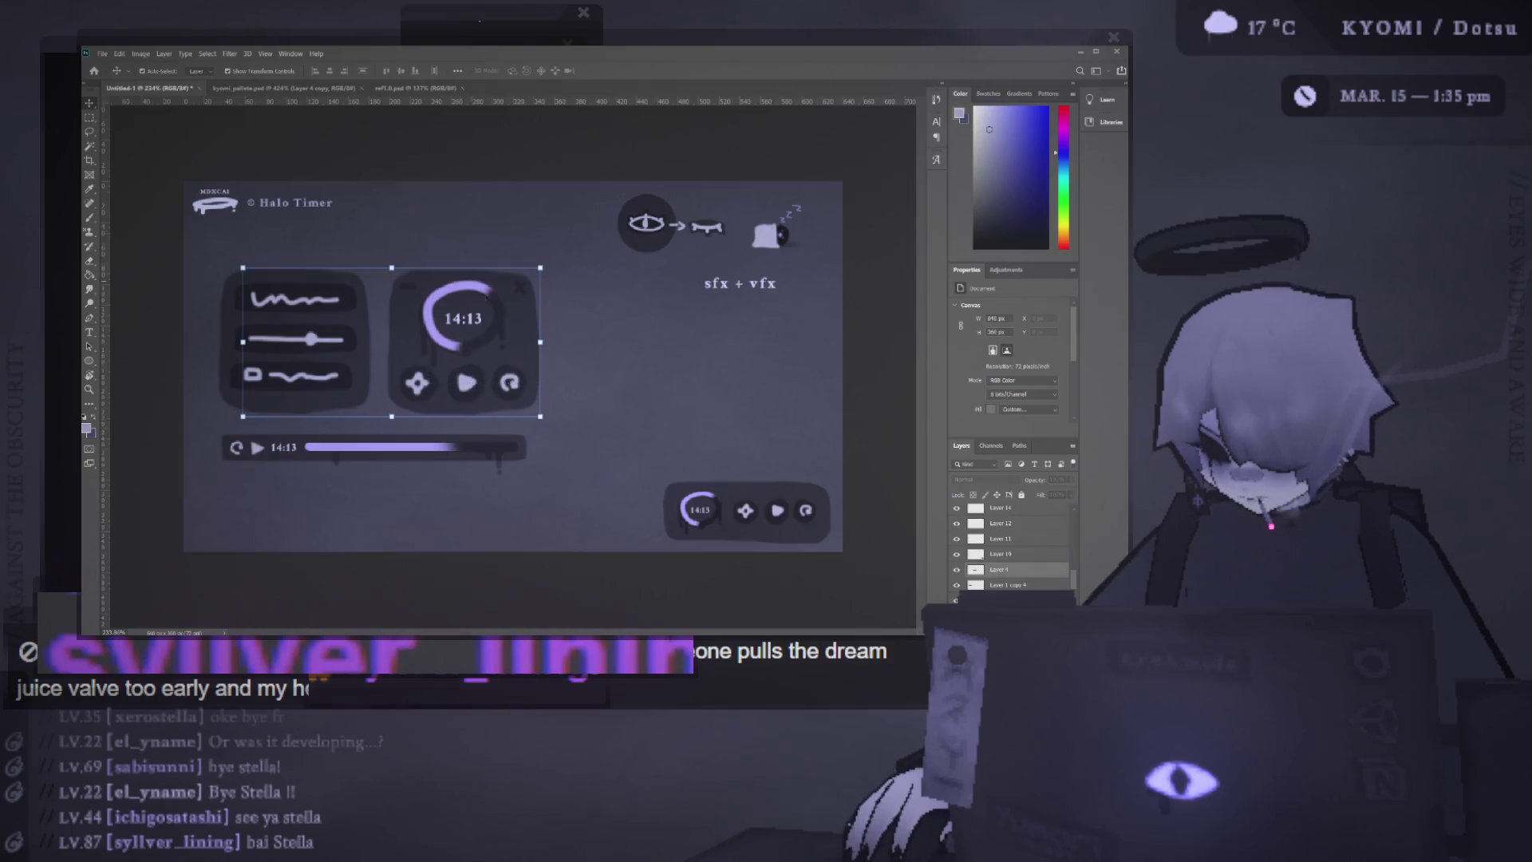
drag(369, 271, 382, 286)
key(ctrl+z)
click(314, 409)
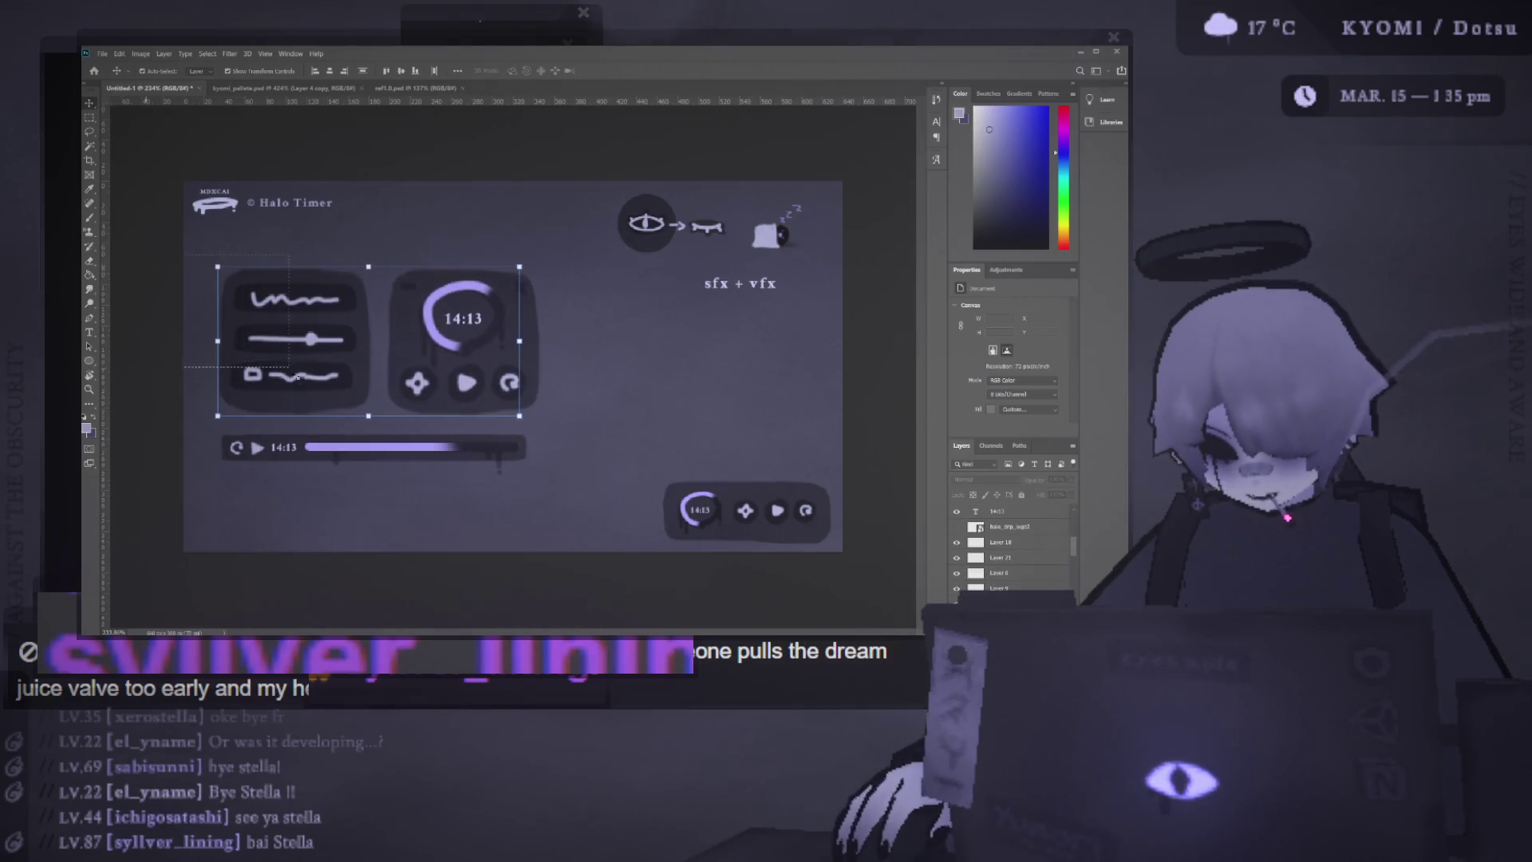
click(465, 250)
Drag the progress bar right and slightly down beneath the two control panels
scroll(511, 374, up, 1)
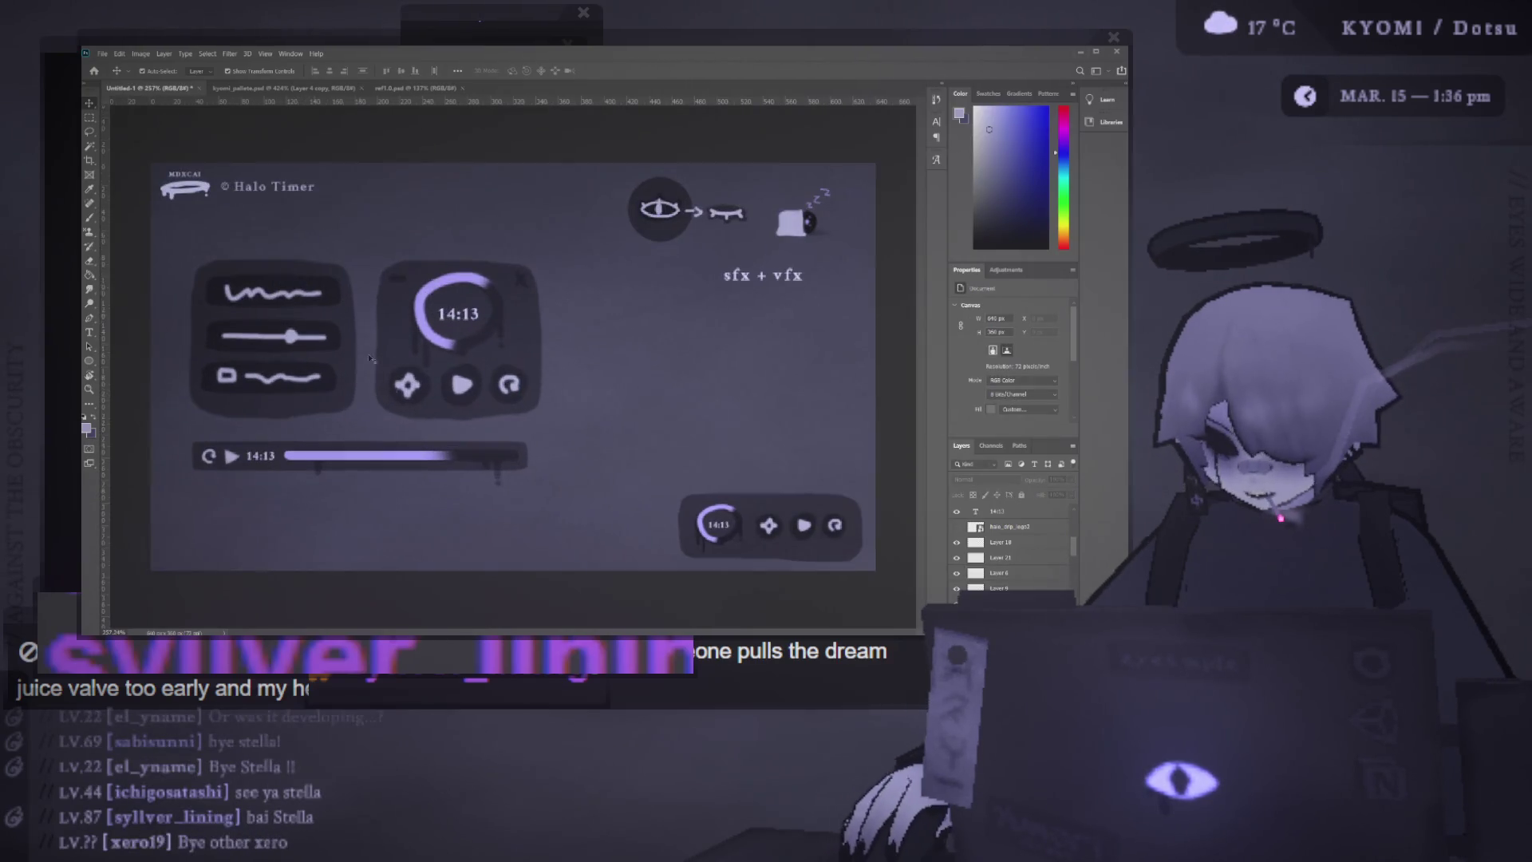
drag(249, 460, 268, 466)
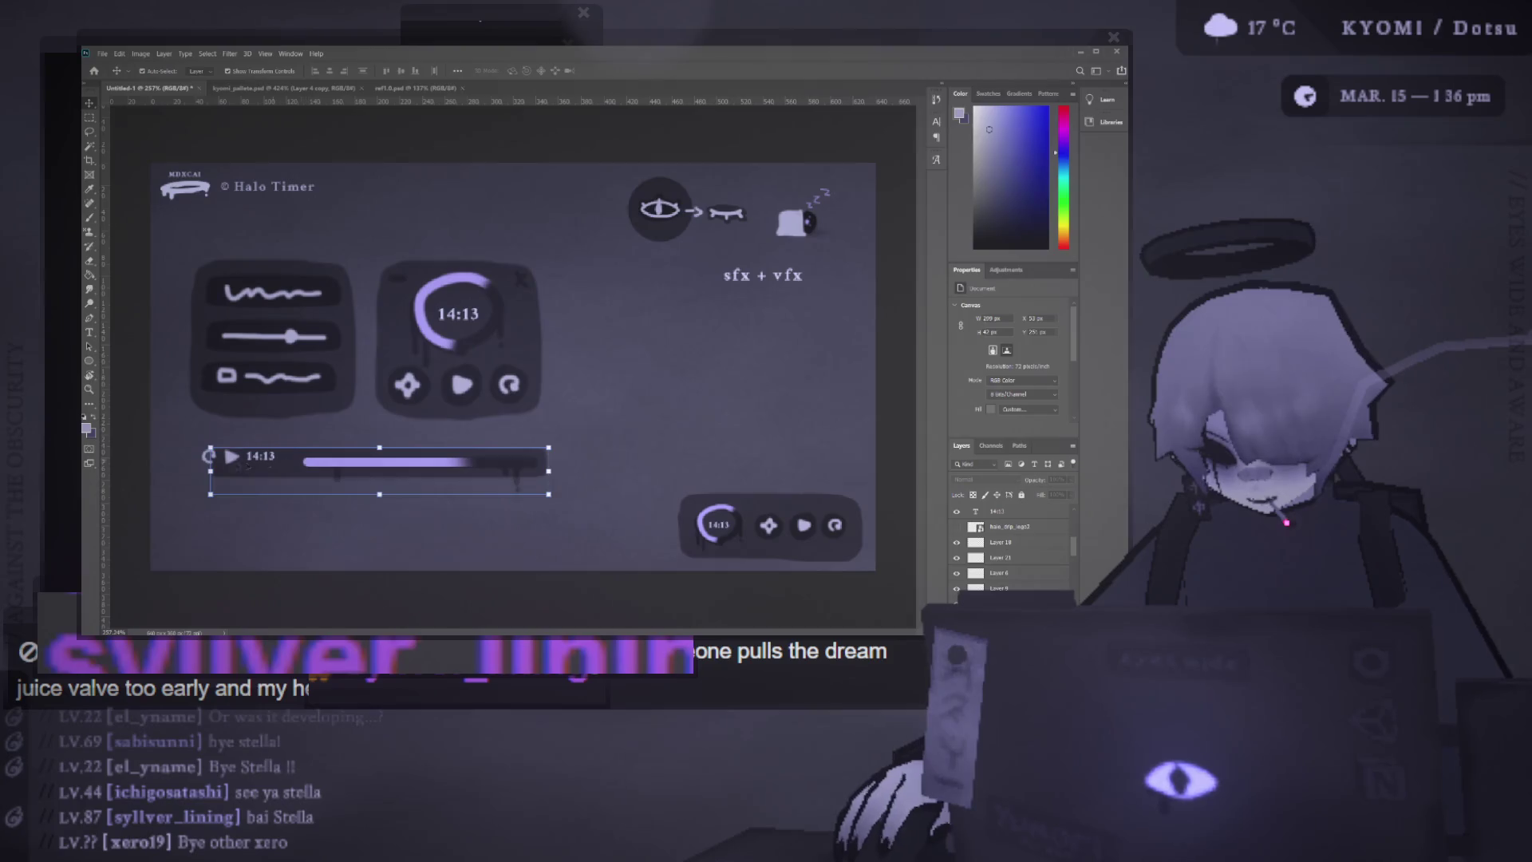
drag(382, 471, 391, 479)
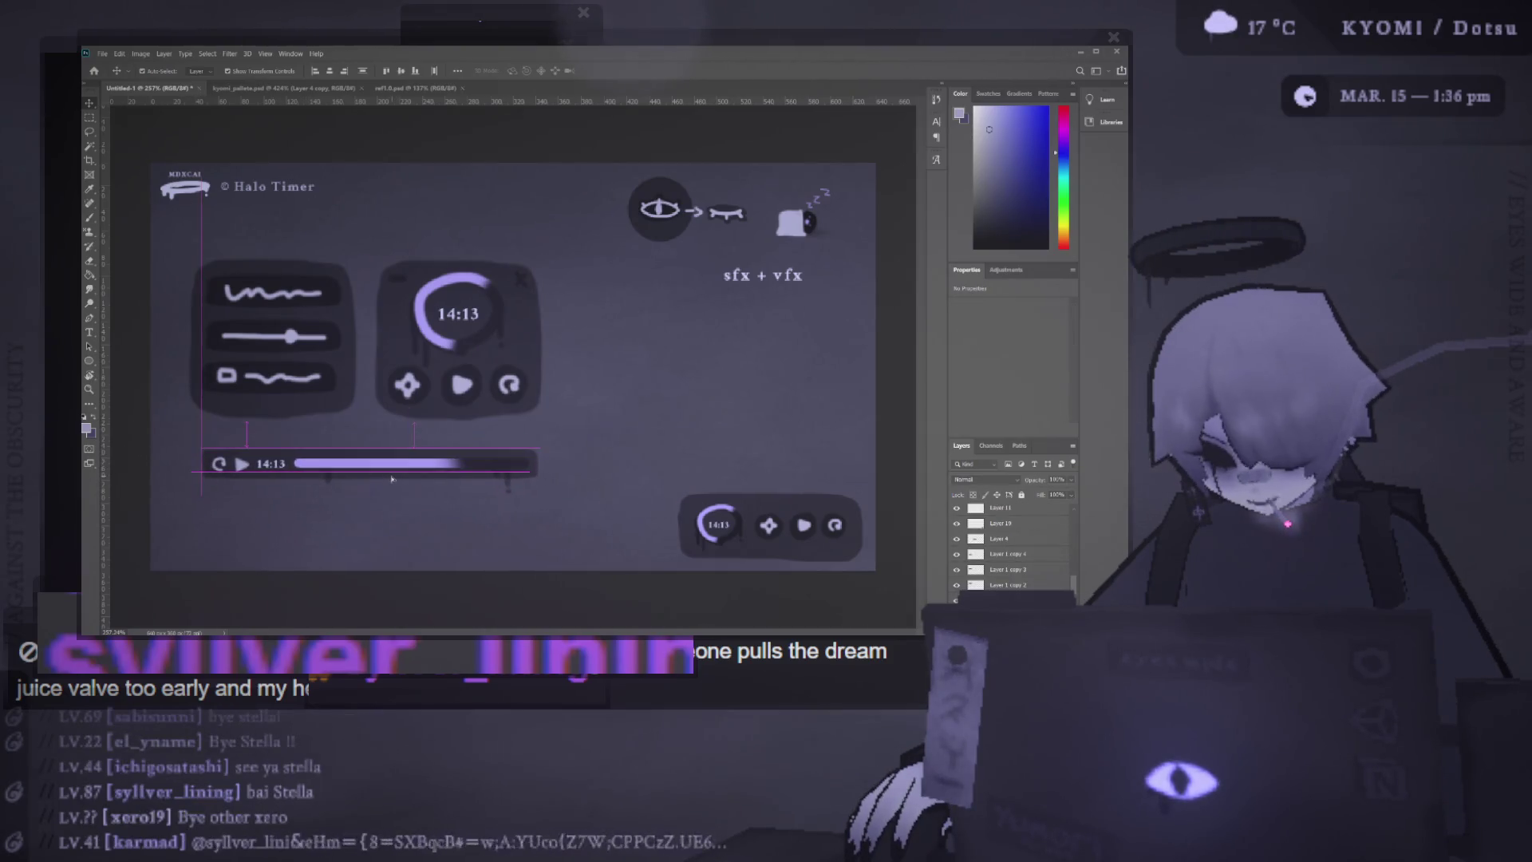
scroll(394, 348, down, 2)
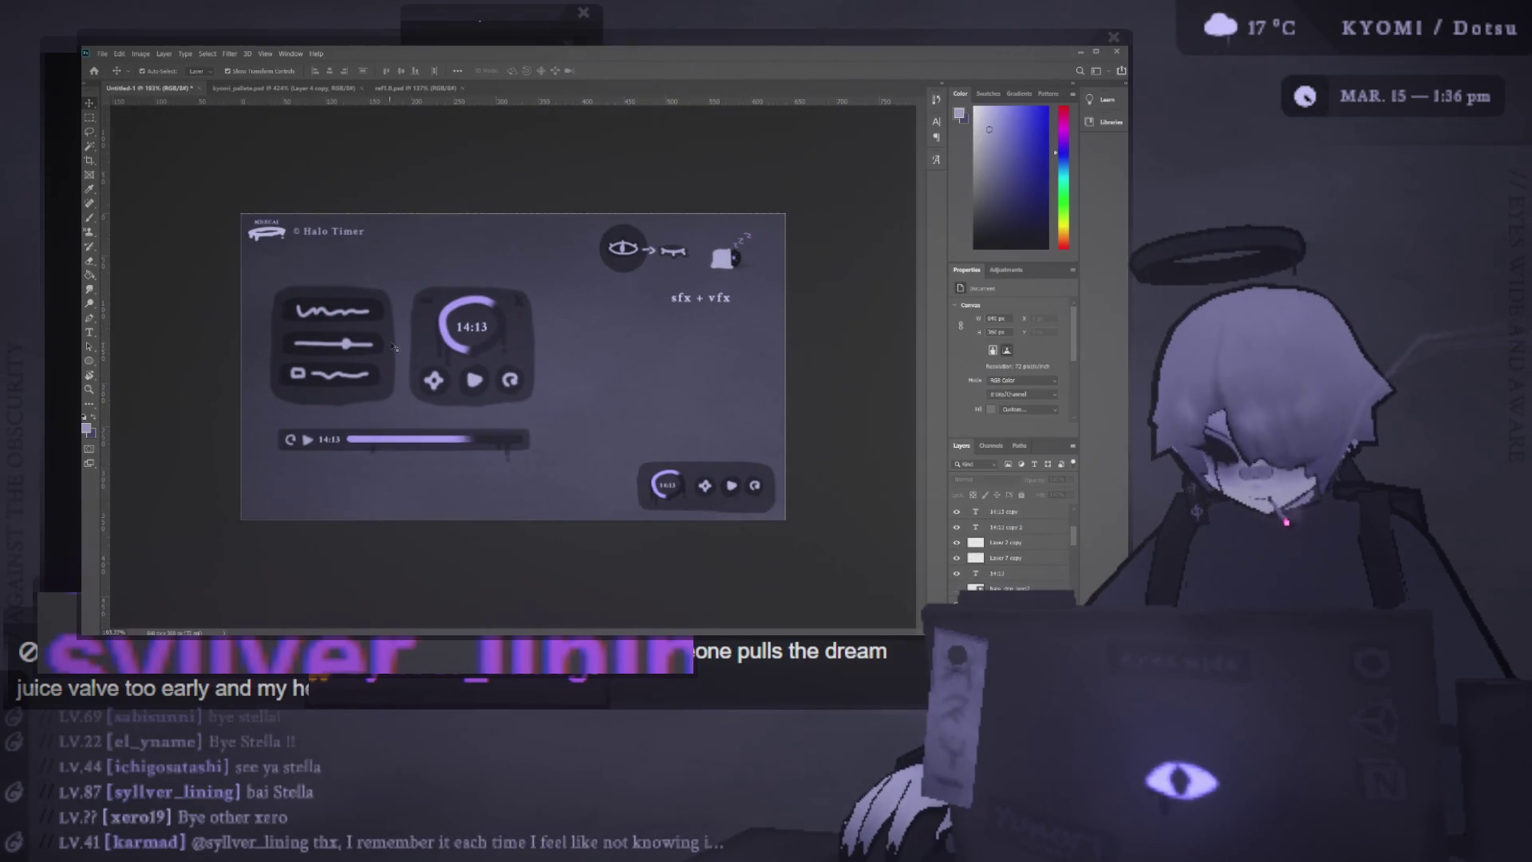
scroll(393, 348, up, 2)
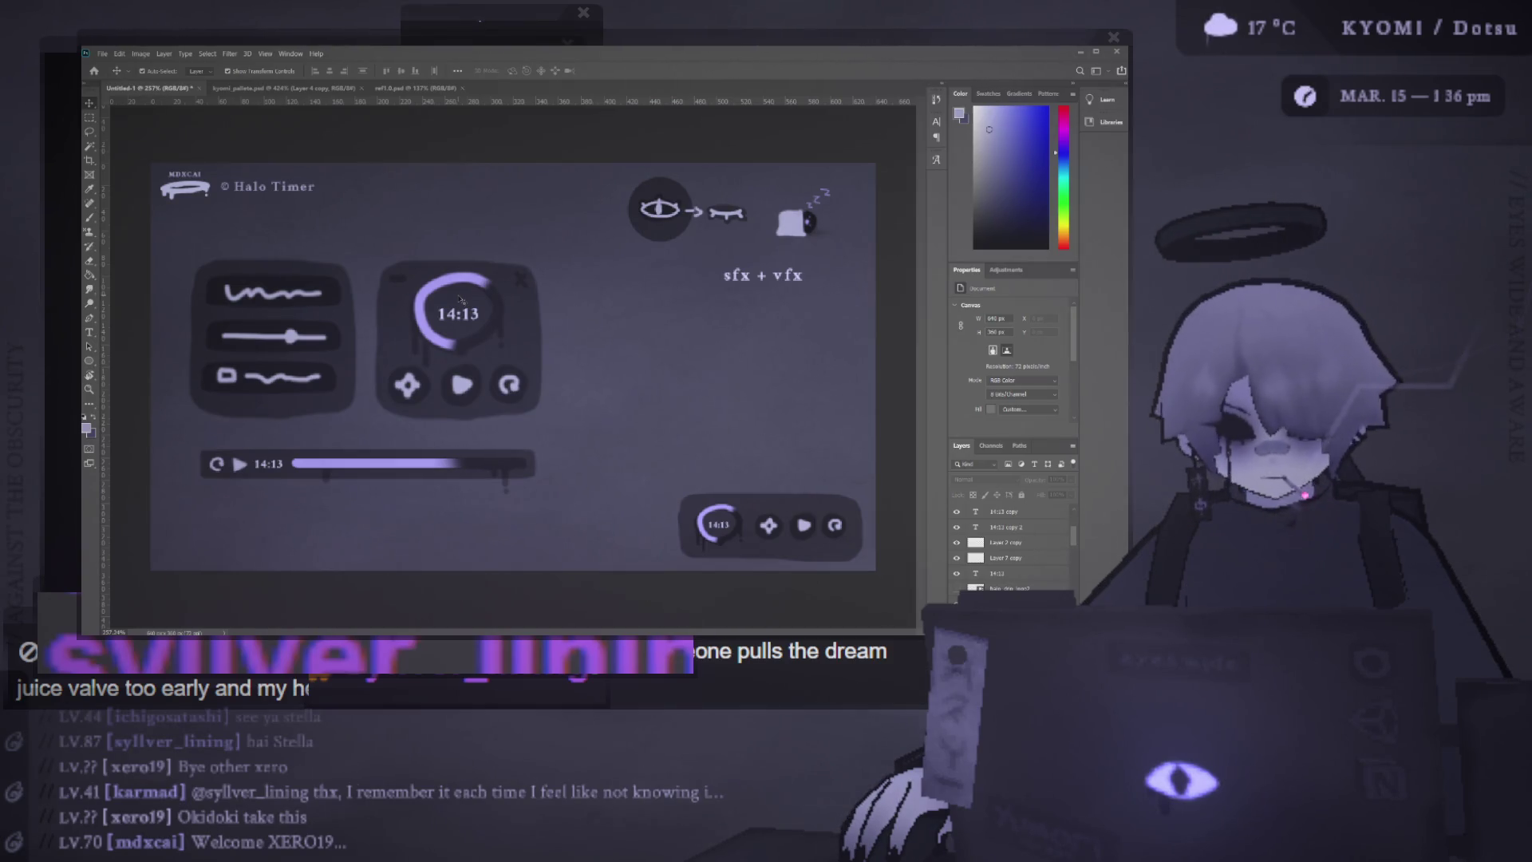
click(461, 299)
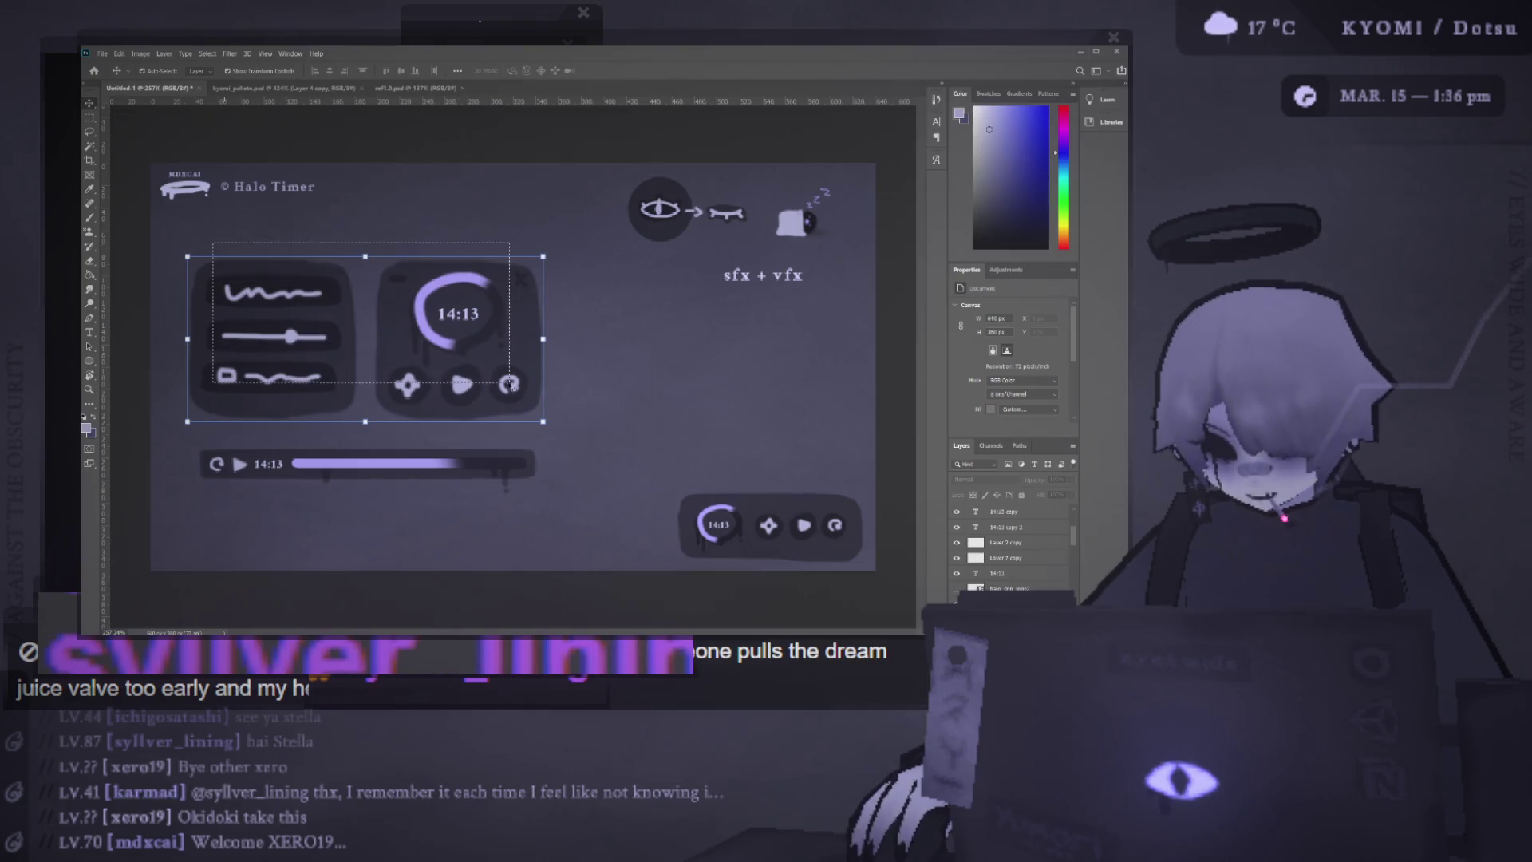
Marquee-select the control panels with the progress bar and test a Shift-arrow nudge, reverting it
click(413, 555)
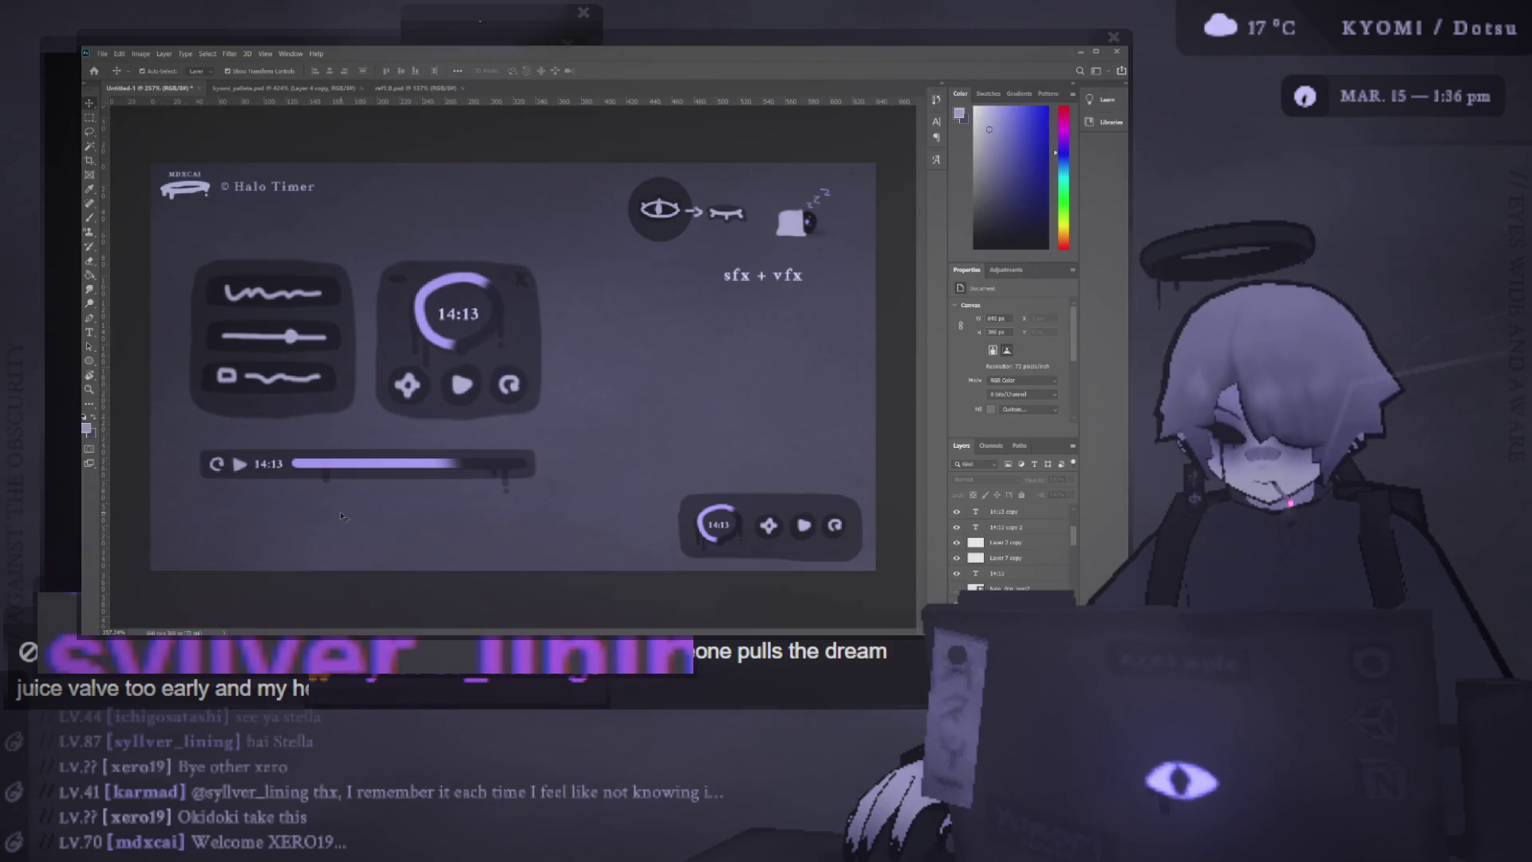
drag(501, 551, 249, 327)
key(shift+Down)
key(shift+Right)
key(shift+Right)
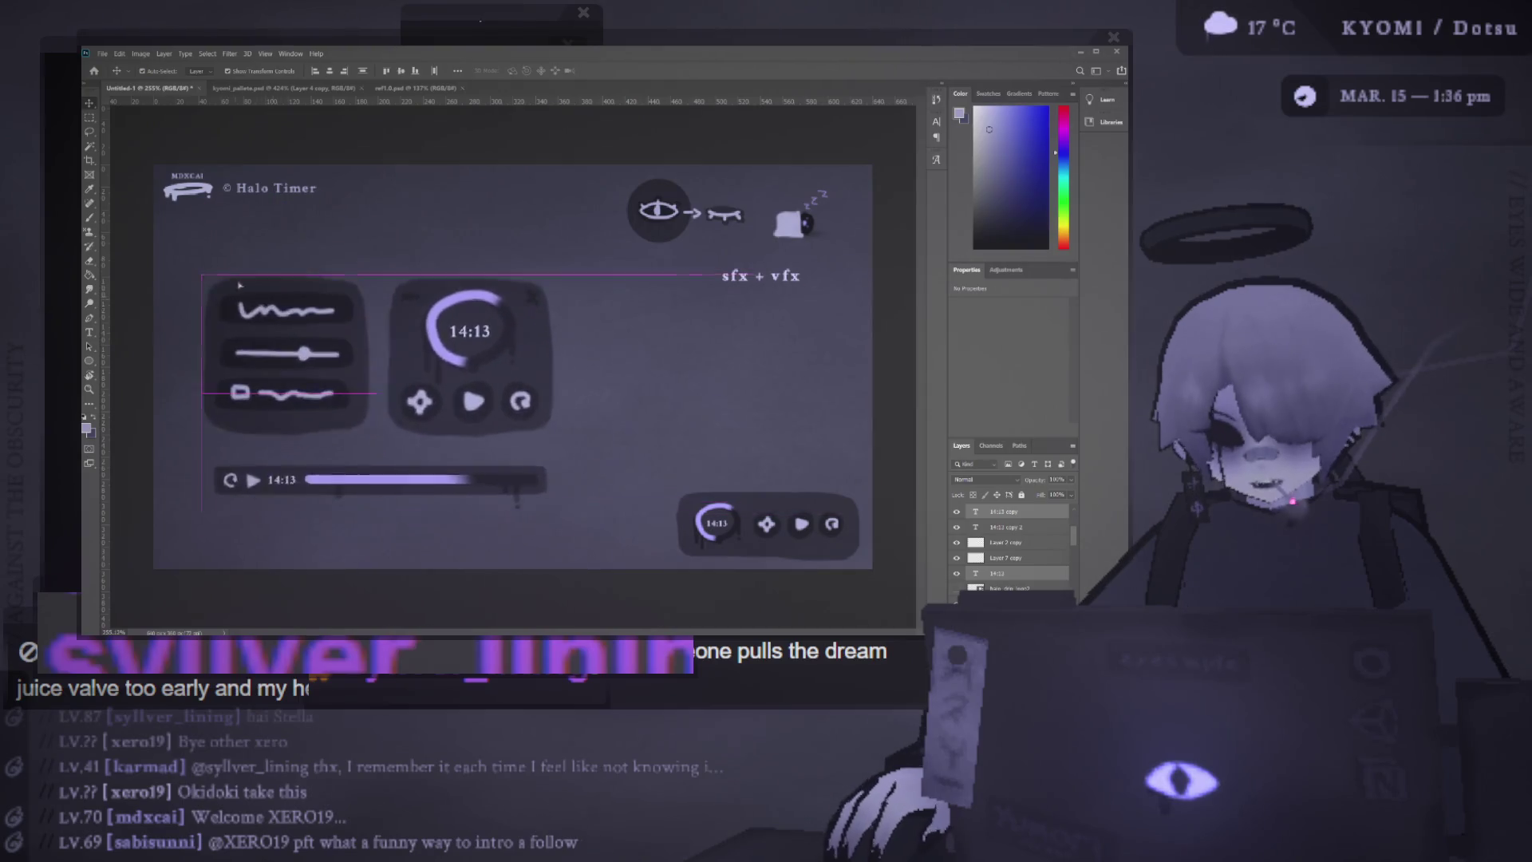
key(shift+Left)
key(shift+Left)
key(shift+Up)
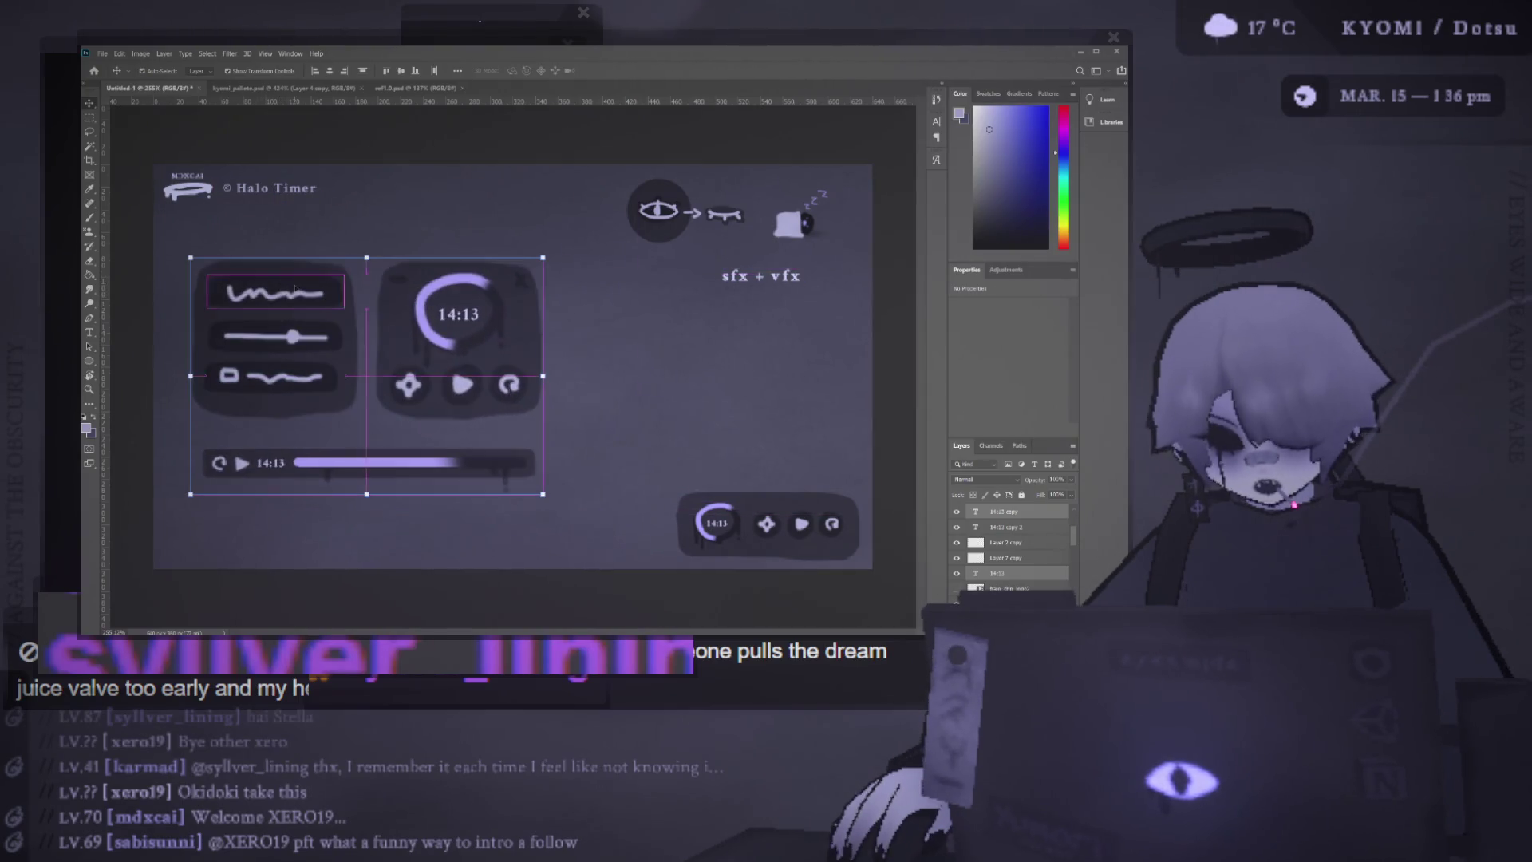
Drag the panels and progress bar group a little right and down
mouse_move(495, 342)
mouse_down()
mouse_move(523, 342)
mouse_move(543, 315)
mouse_move(518, 327)
mouse_move(519, 351)
mouse_move(515, 303)
mouse_move(530, 371)
mouse_up()
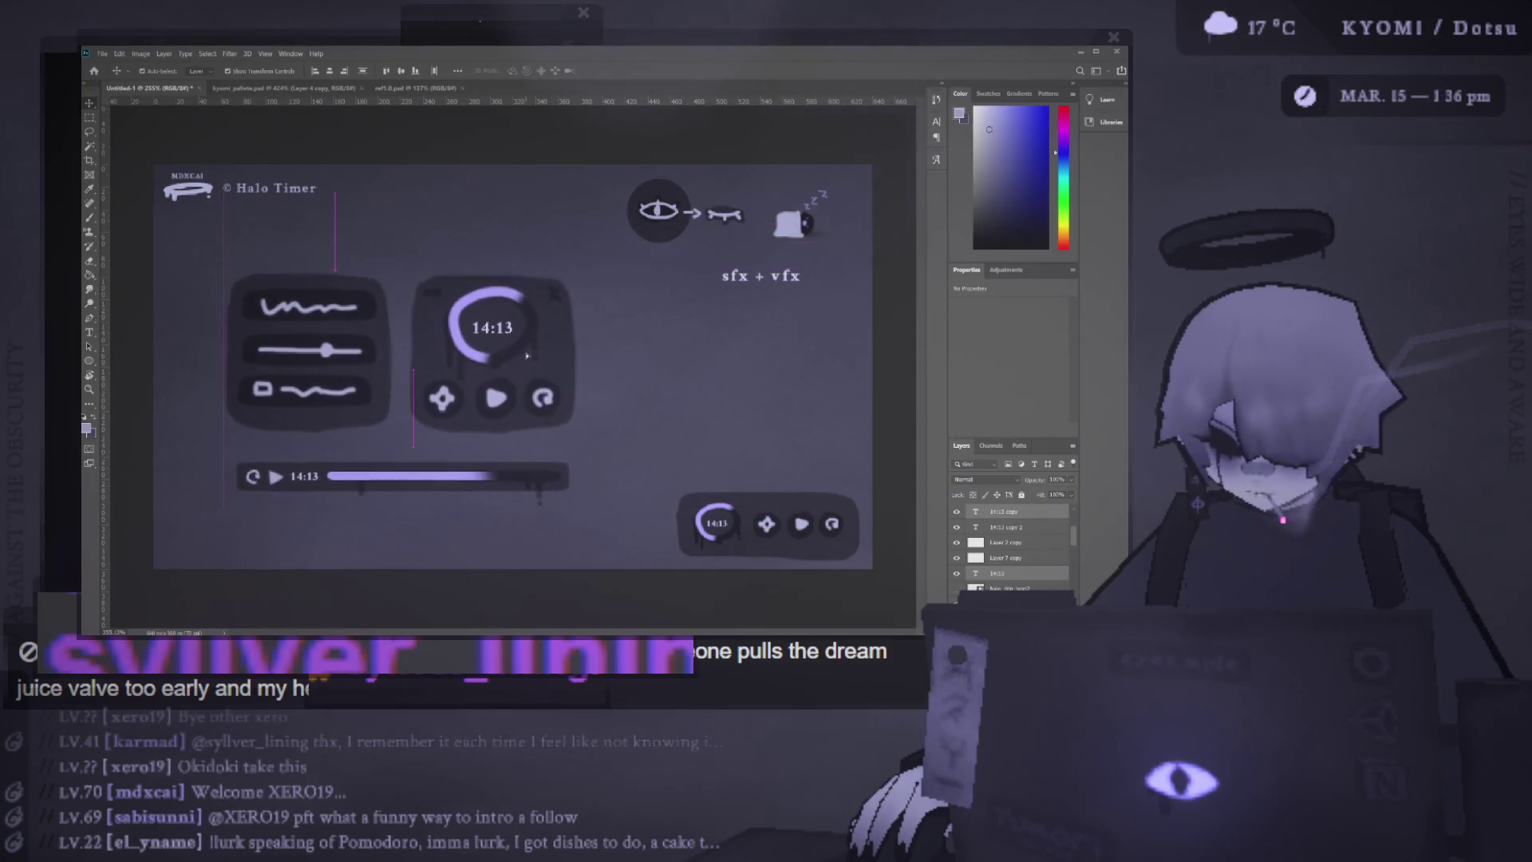
mouse_move(278, 231)
mouse_down()
mouse_move(556, 494)
mouse_move(573, 549)
mouse_up()
drag(247, 242, 570, 533)
mouse_move(367, 349)
mouse_down()
mouse_move(368, 328)
mouse_move(414, 348)
mouse_move(391, 368)
mouse_move(384, 329)
mouse_move(381, 342)
mouse_up()
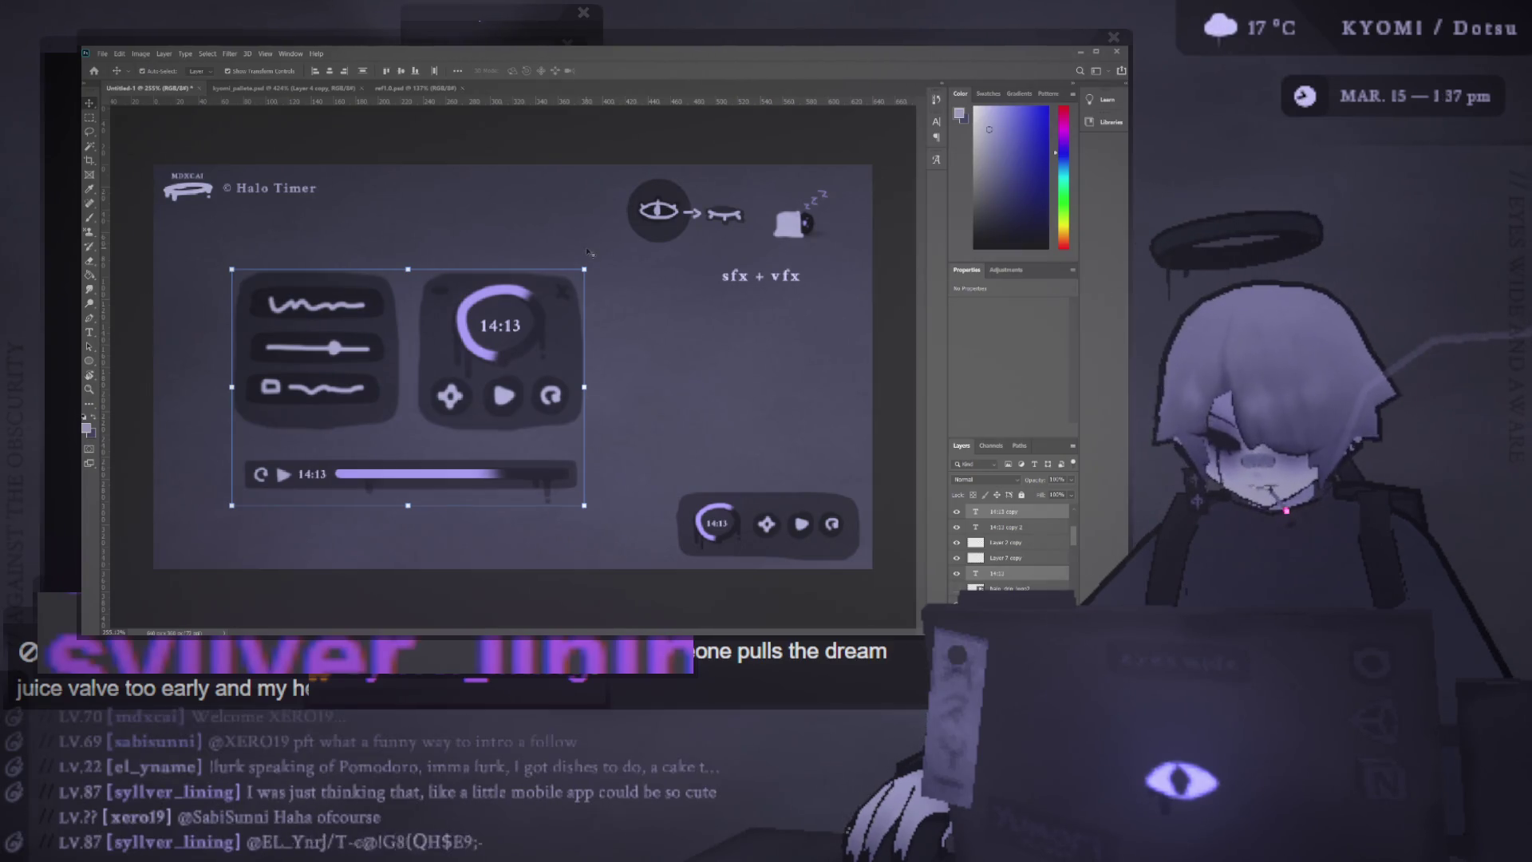
Shift the timer UI group slightly up and left, then deselect it
mouse_move(447, 286)
mouse_down()
mouse_move(399, 256)
mouse_move(478, 349)
mouse_move(475, 264)
mouse_move(460, 289)
mouse_up()
click(429, 326)
scroll(429, 326, down, 1)
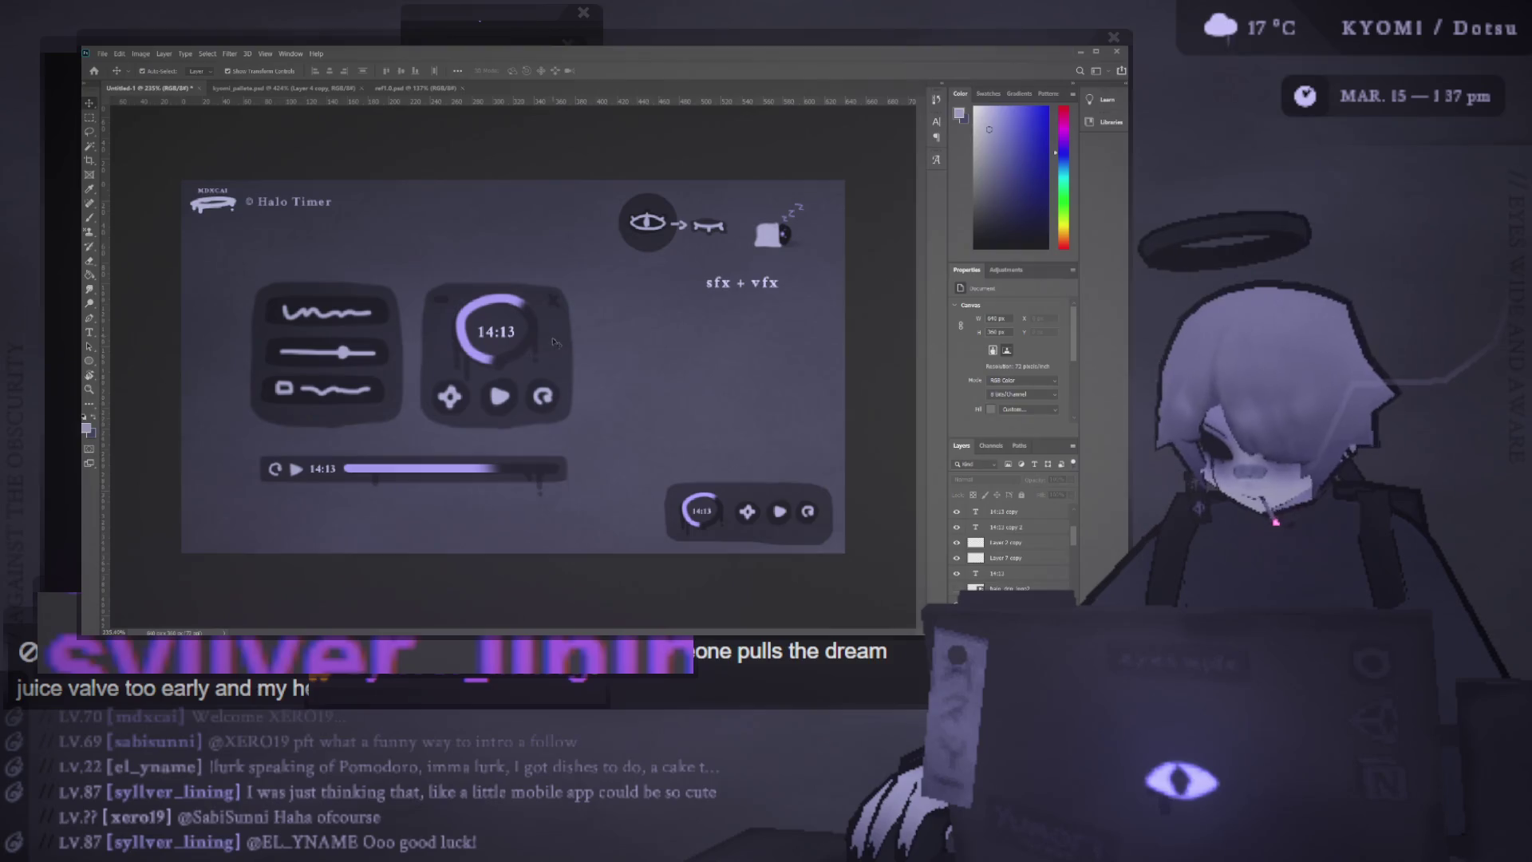
Finish with the circular timer widget and scroll out to view the whole artboard
click(556, 342)
scroll(501, 330, down, 3)
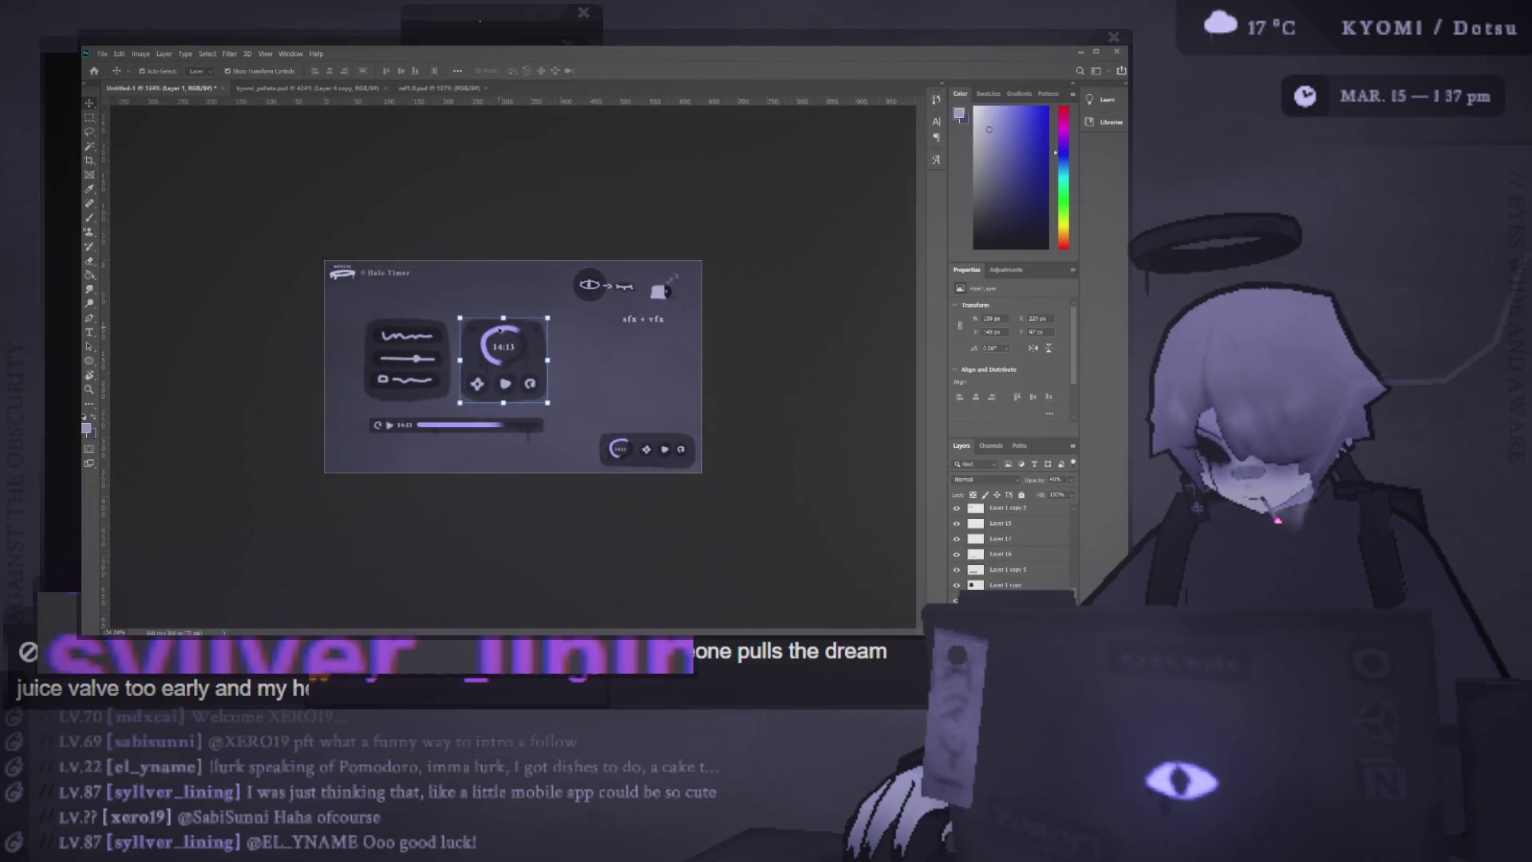
scroll(501, 329, up, 4)
click(433, 191)
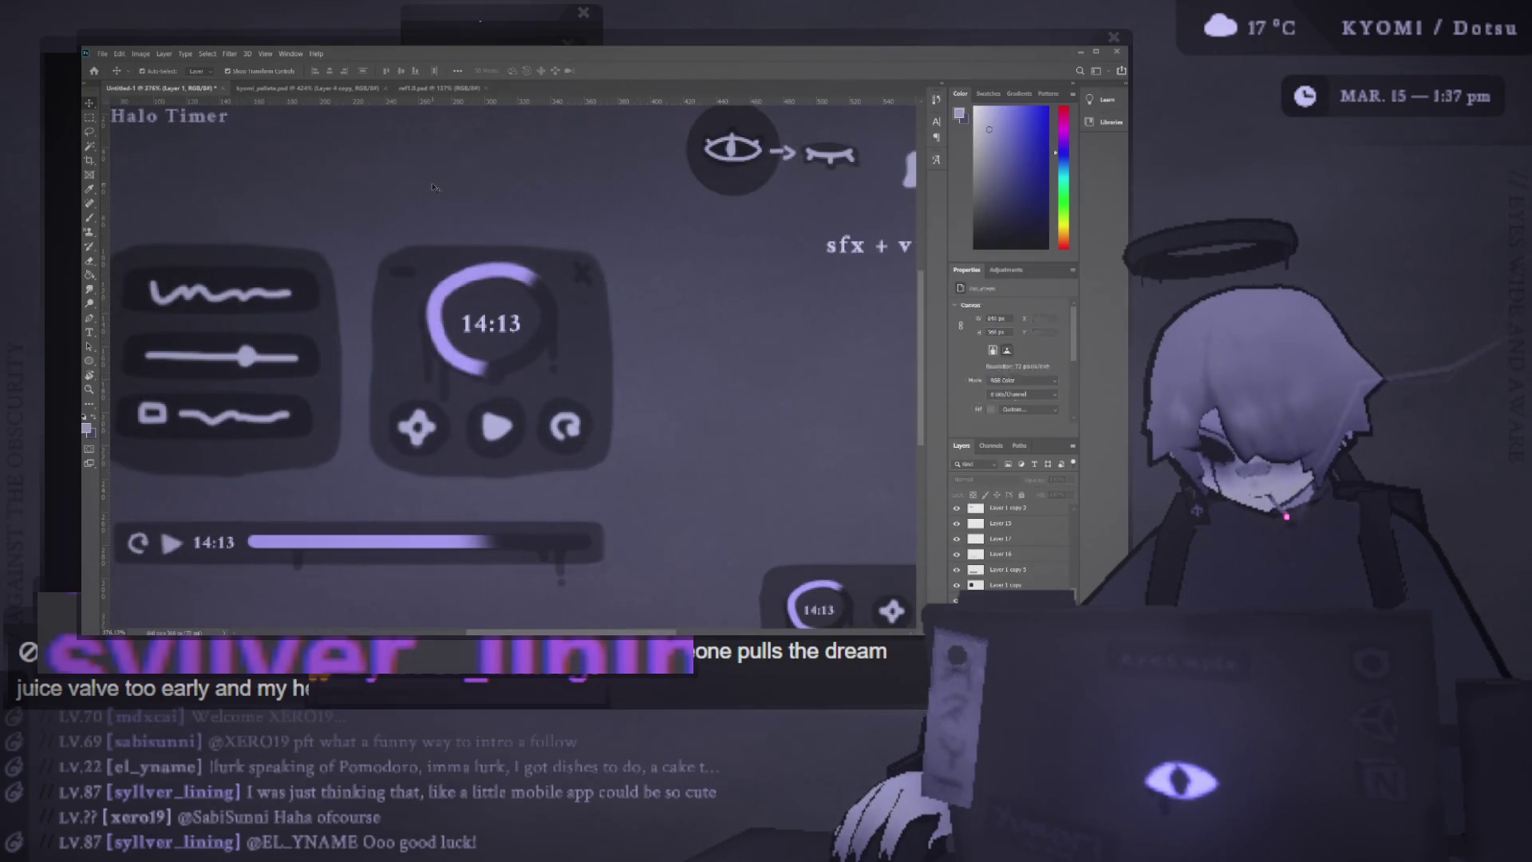
scroll(434, 191, down, 2)
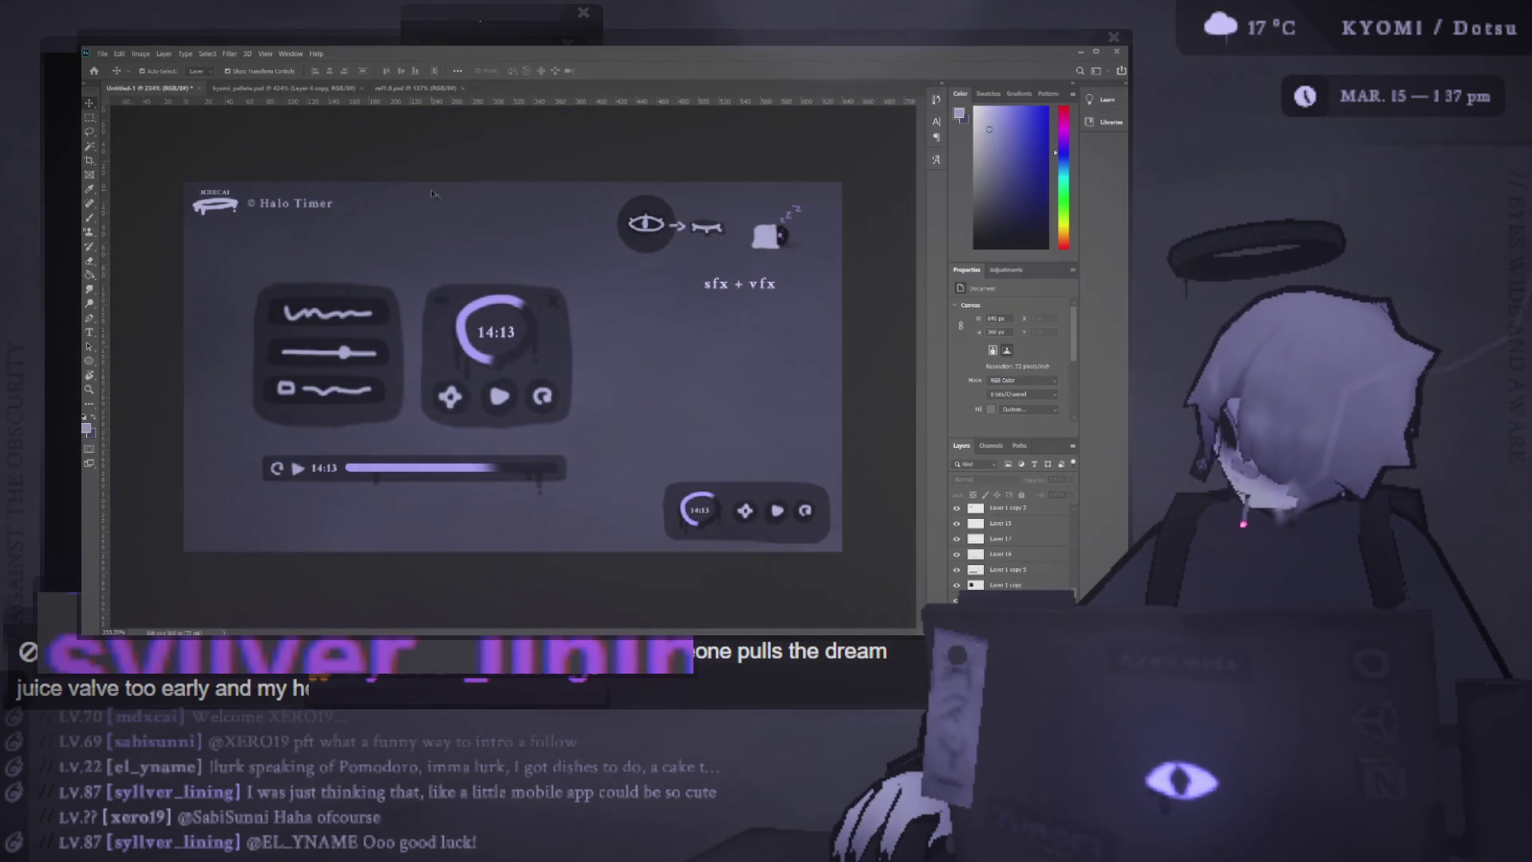
click(742, 285)
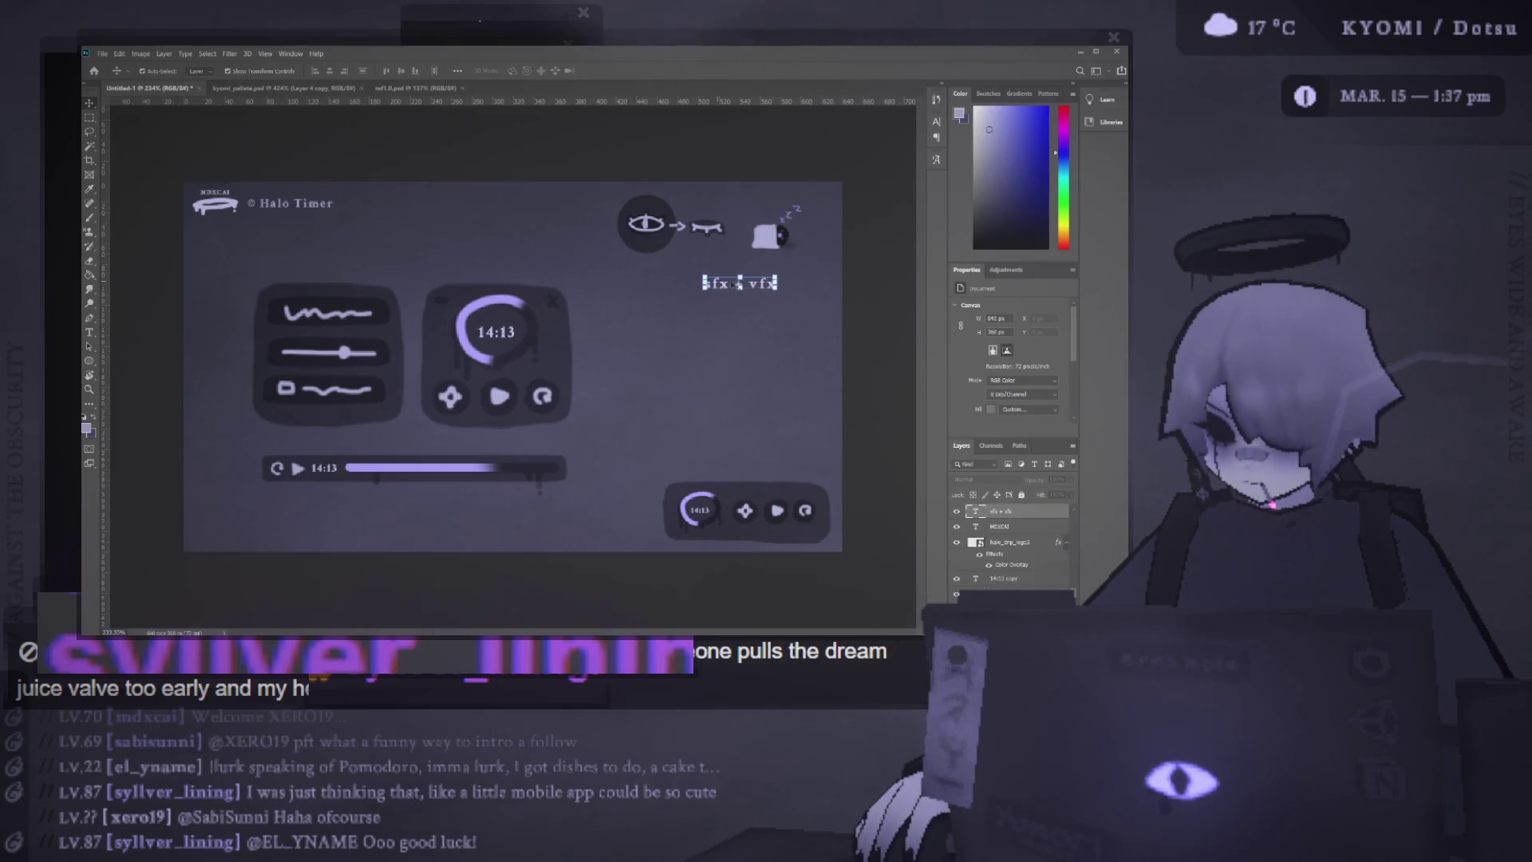
Place the sfx + vfx label left of the eye icon, then marquee-select both control panels
drag(743, 285, 568, 210)
click(554, 255)
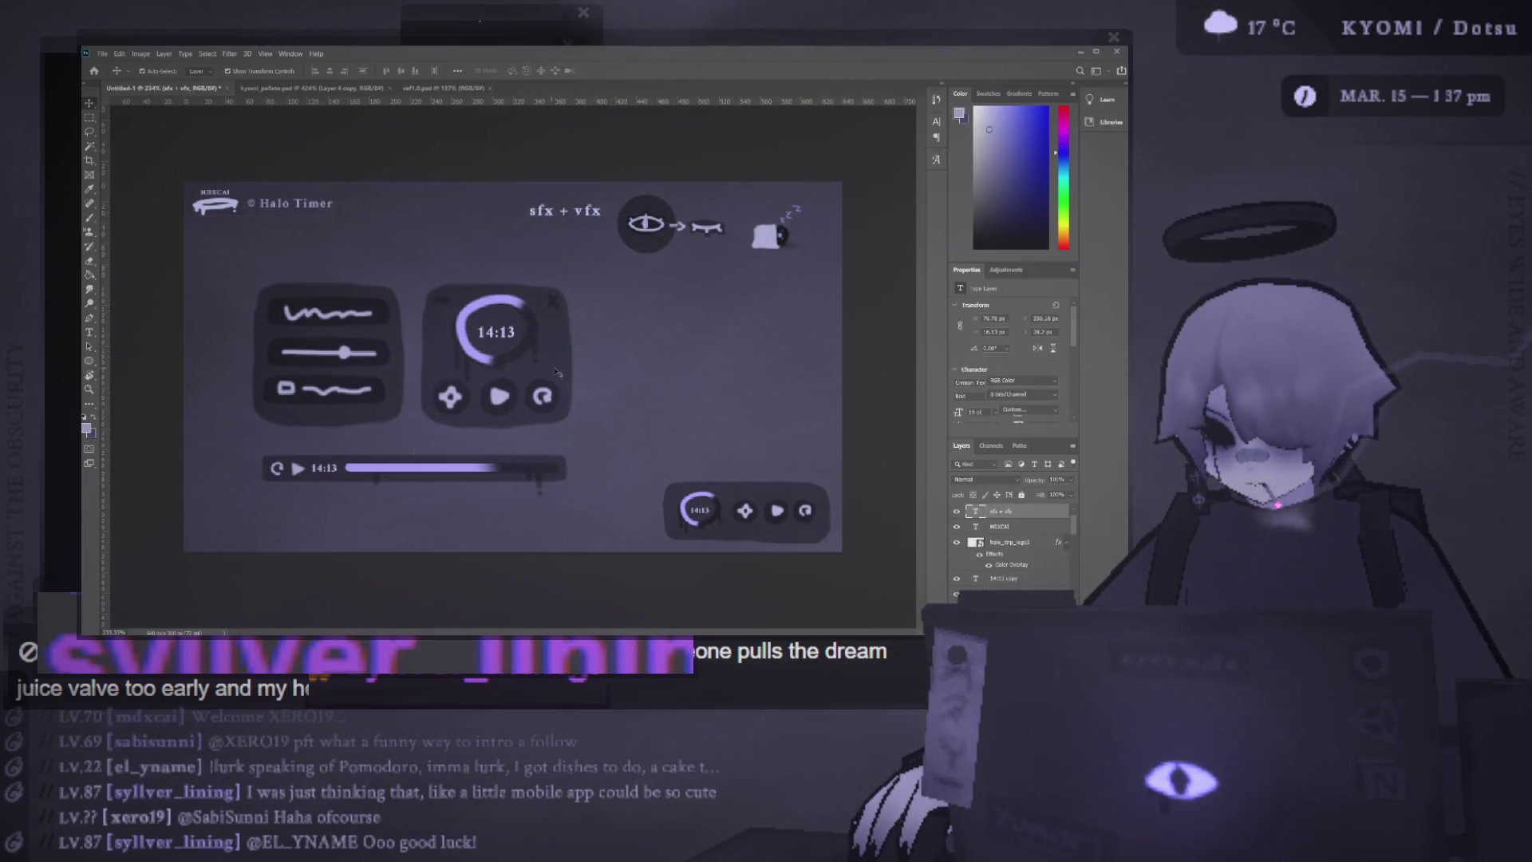
scroll(555, 255, down, 2)
scroll(469, 393, up, 2)
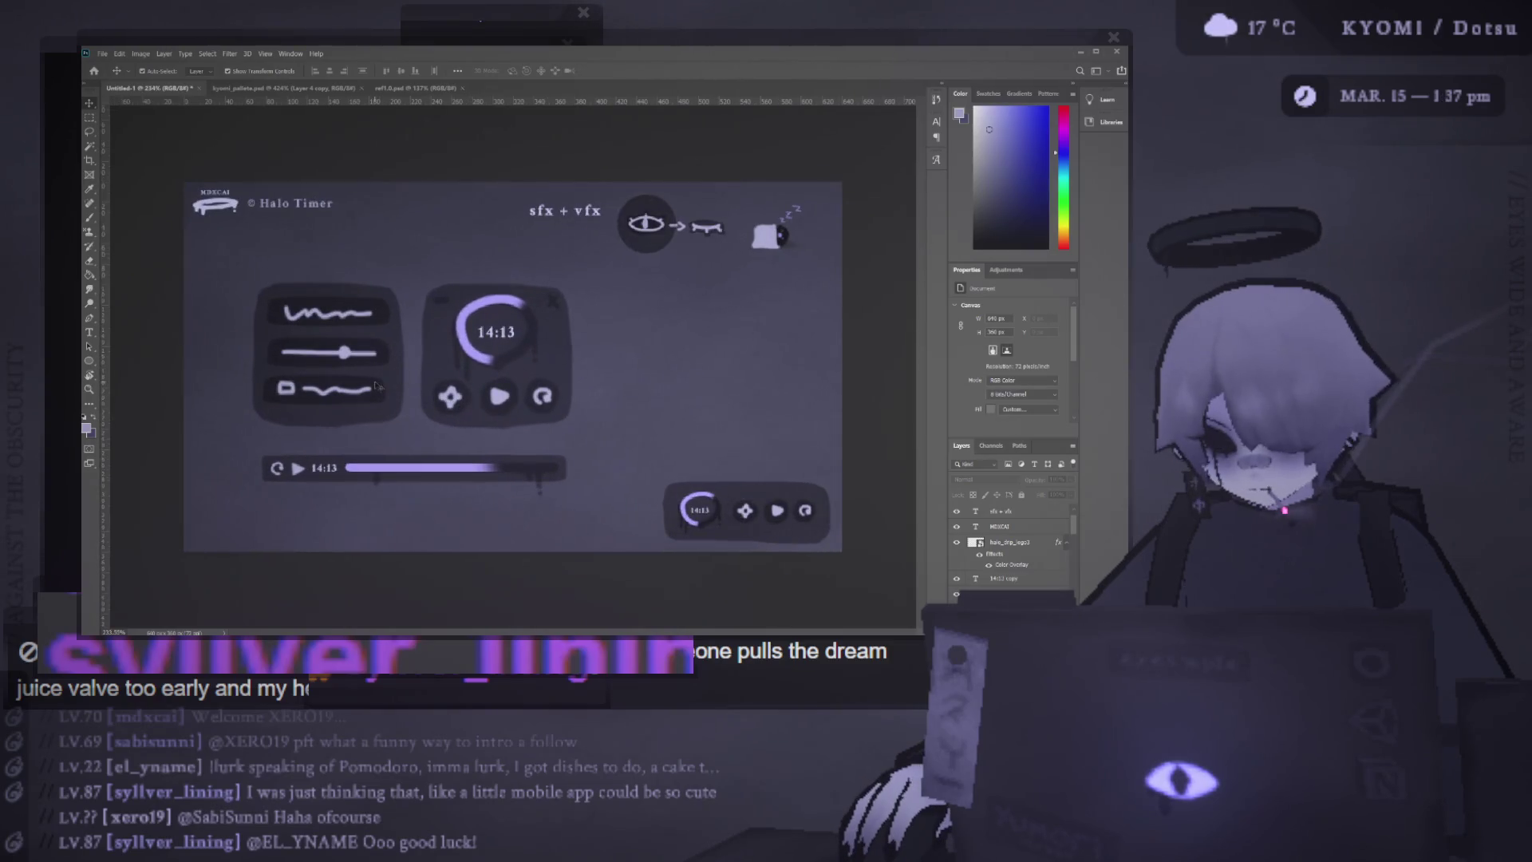
scroll(375, 386, up, 2)
drag(347, 203, 360, 438)
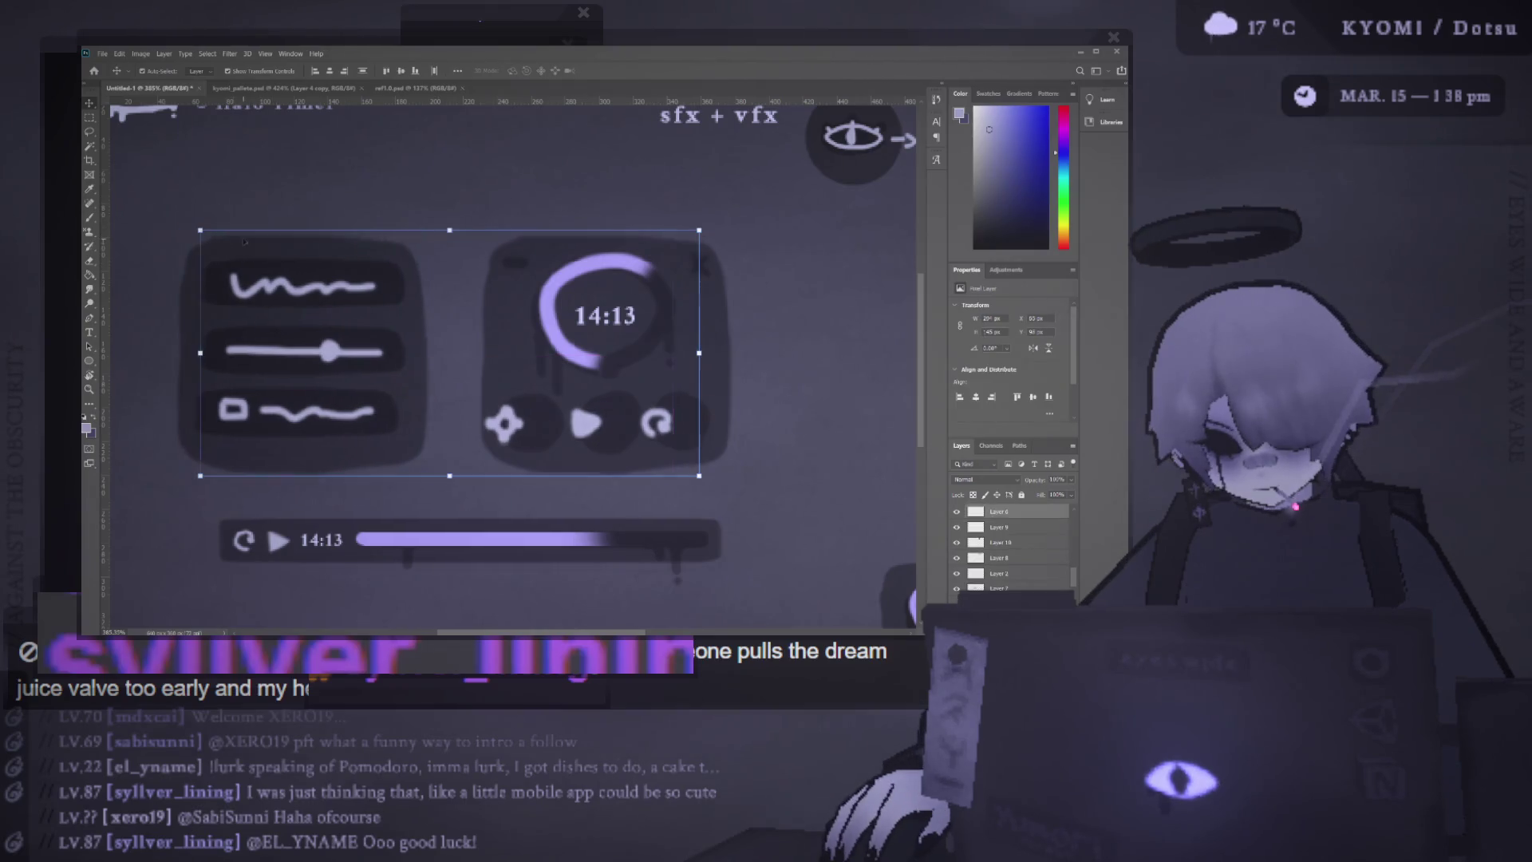
Scale the left panel's three rows down to about 96% and commit
mouse_move(155, 271)
mouse_down()
mouse_move(280, 441)
mouse_move(410, 291)
mouse_up()
shift+click(421, 353)
drag(434, 346, 415, 349)
click(625, 72)
Marquee around the left panel and try nudging its rows left, undoing the shift
click(172, 185)
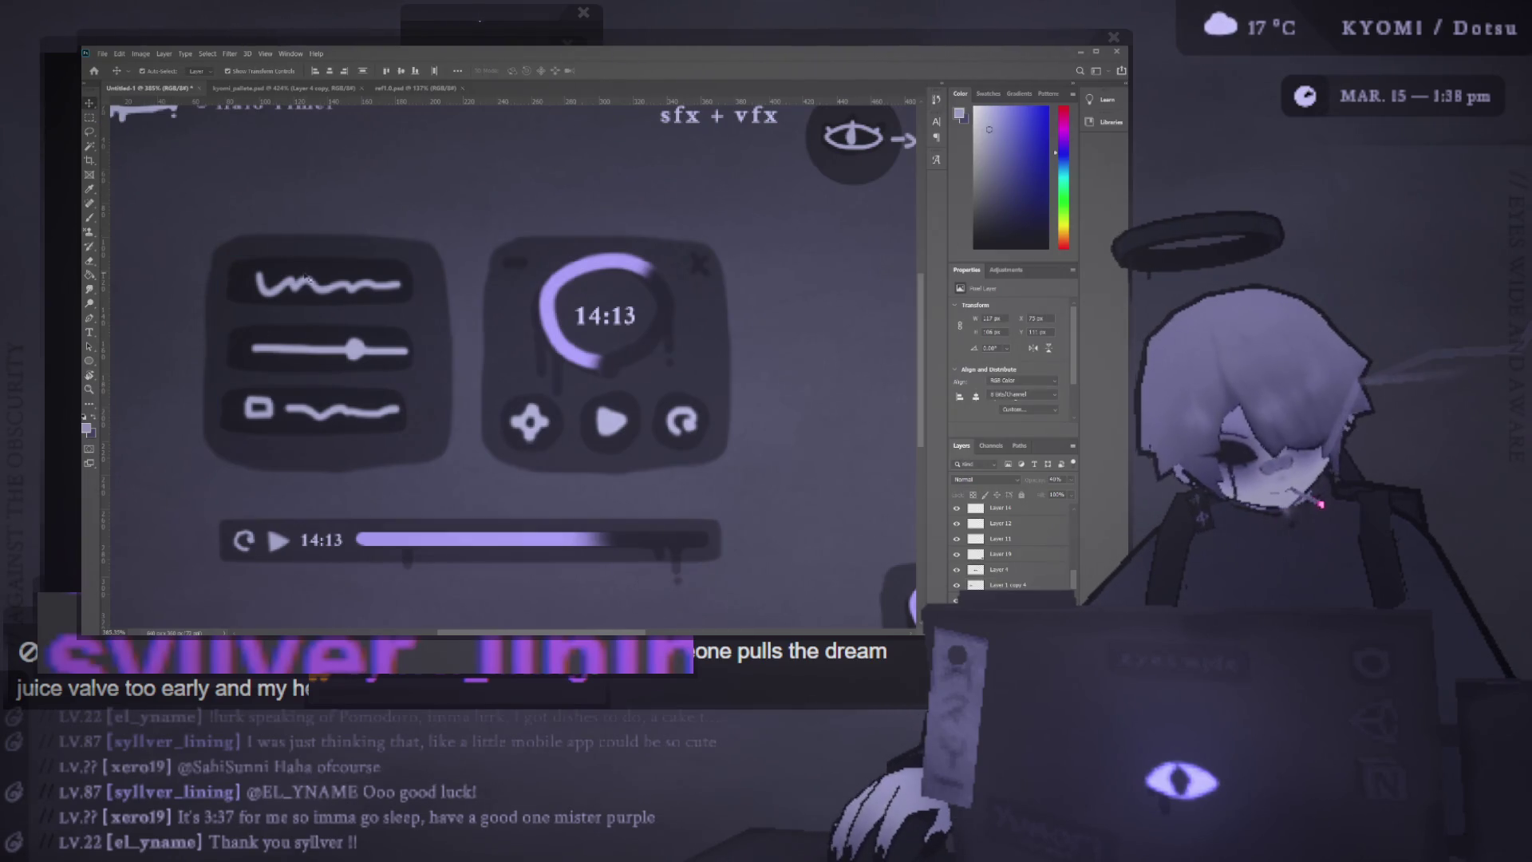
key(m)
mouse_move(175, 231)
mouse_down()
mouse_move(392, 345)
mouse_move(440, 451)
mouse_up()
key(v)
key(ctrl+d)
drag(327, 290, 321, 290)
key(ctrl+z)
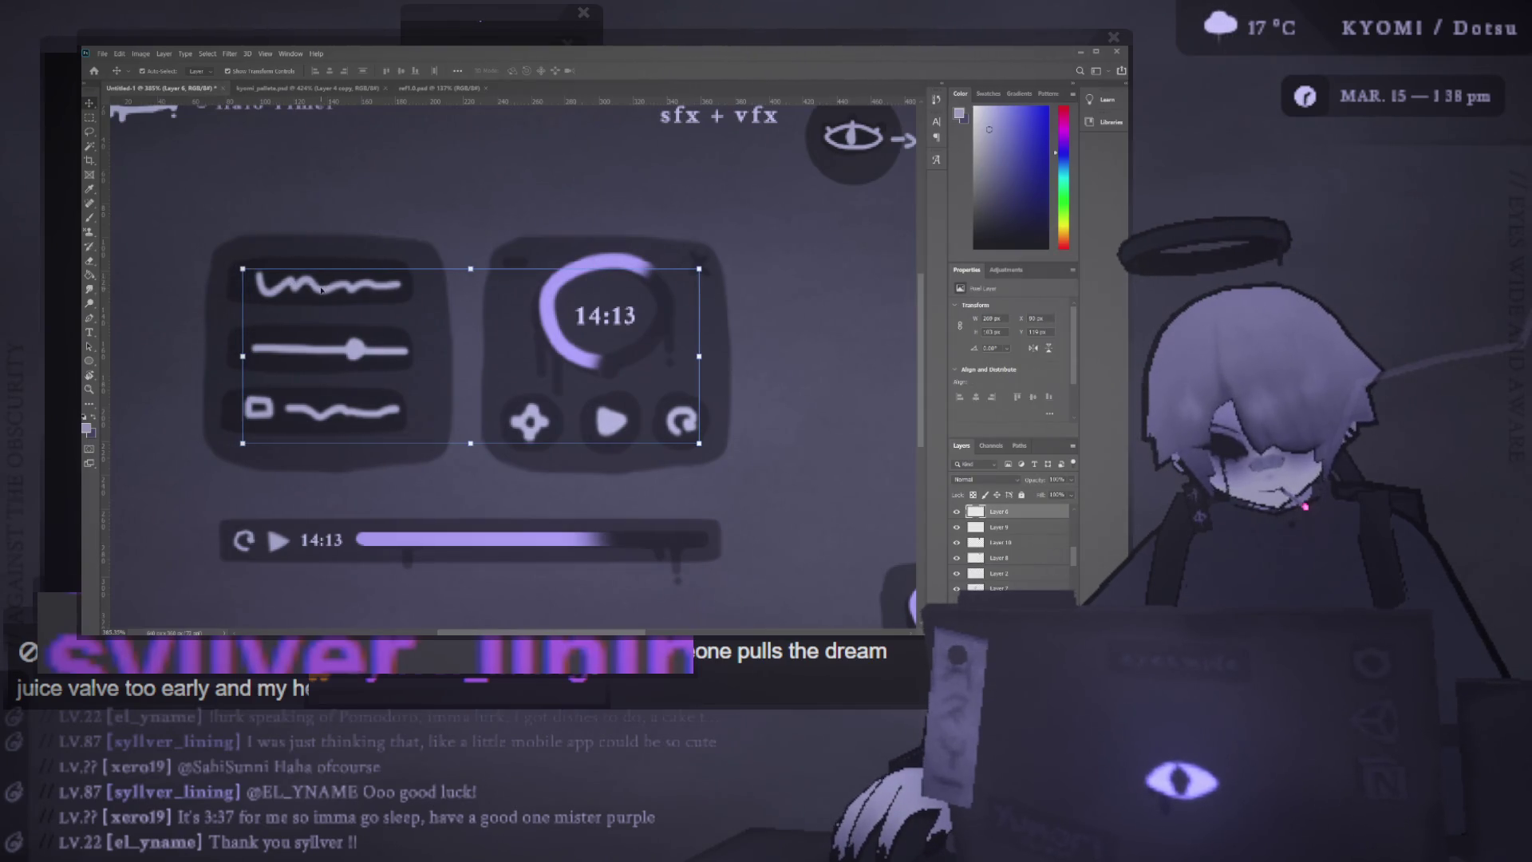
Put the three rows on a new layer and move them about 13 px left
key(m)
key(ctrl+shift+alt+n)
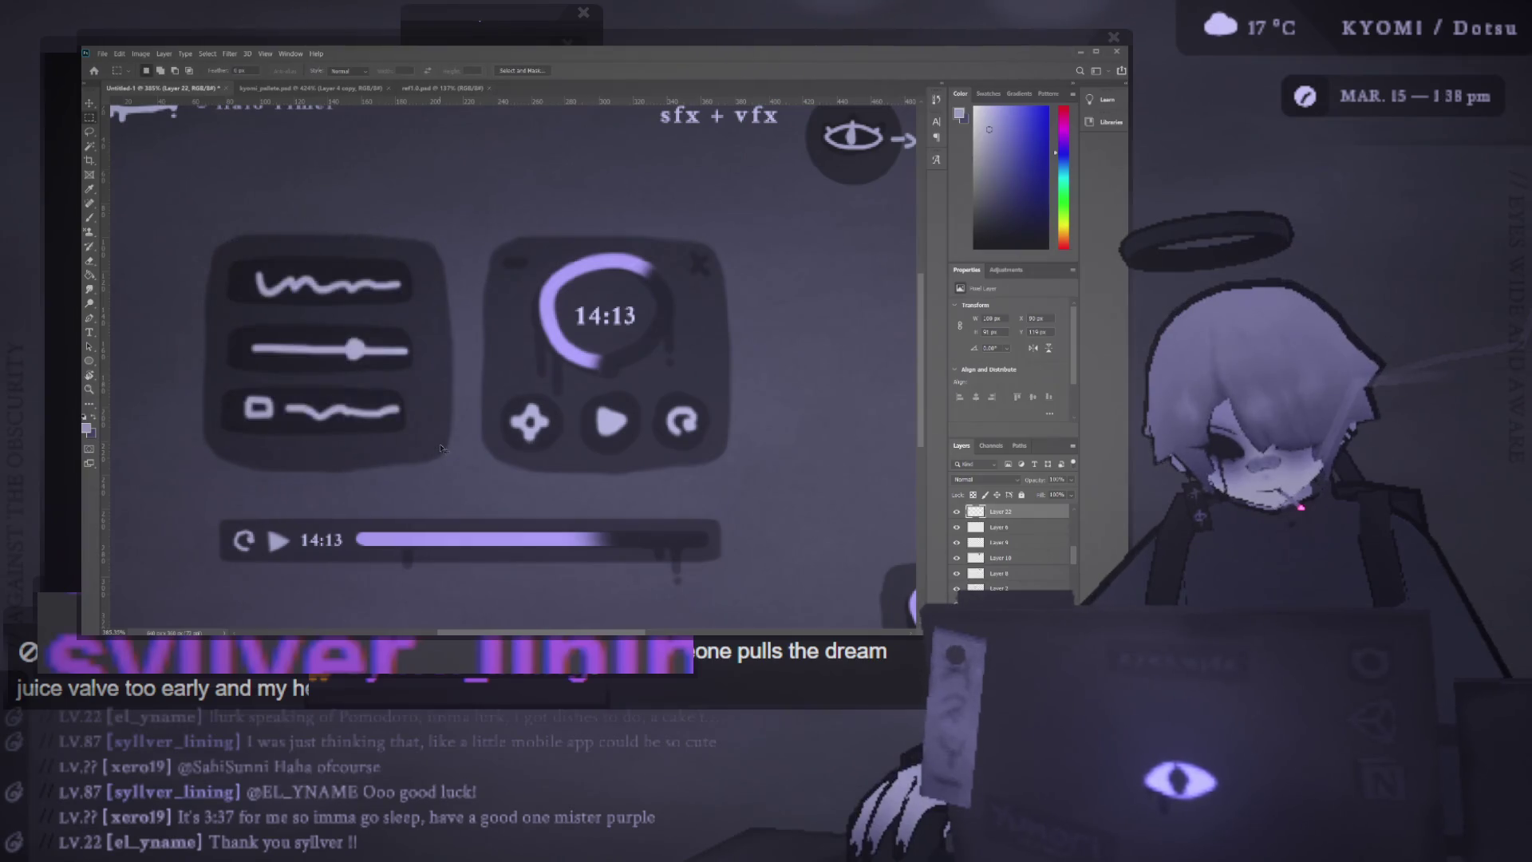
drag(242, 270, 423, 423)
key(v)
drag(346, 291, 336, 292)
key(ctrl+d)
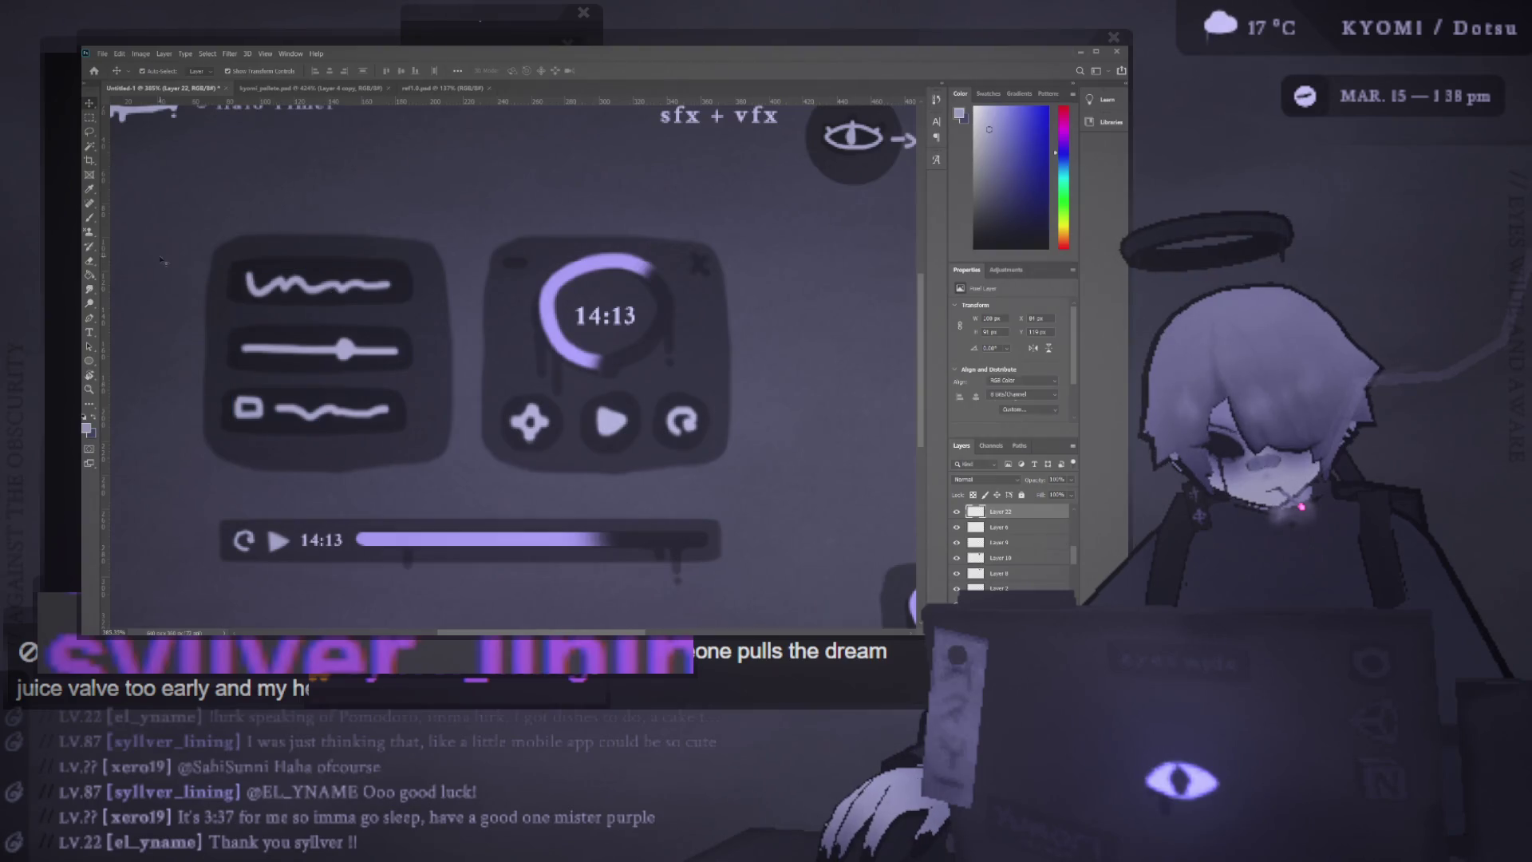
Fit the whole mockup on screen and pick the left panel layer with the Eraser
click(137, 255)
key(ctrl+0)
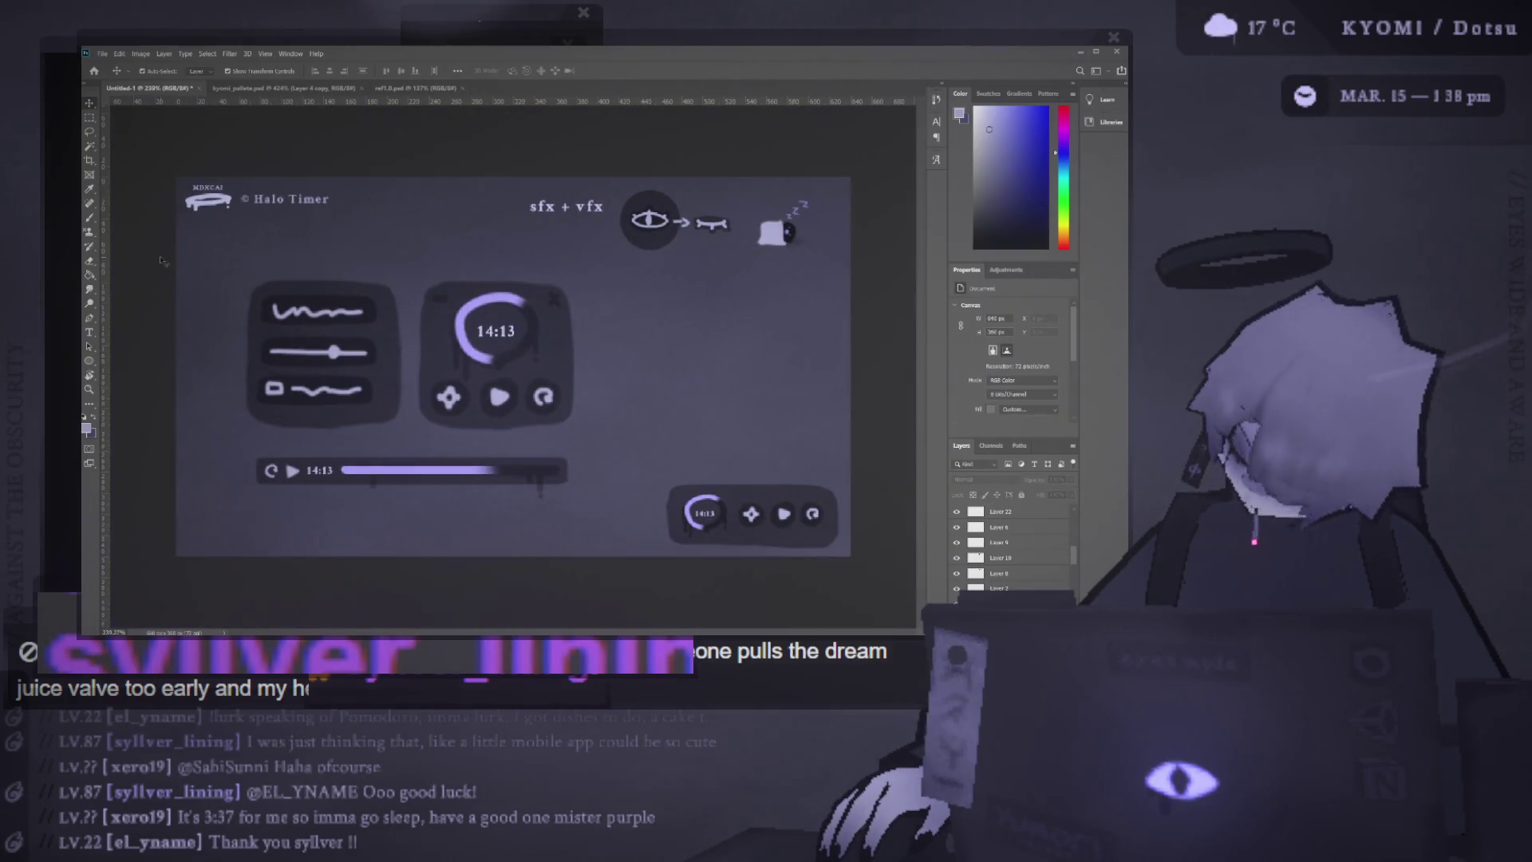
ctrl+click(365, 433)
key(e)
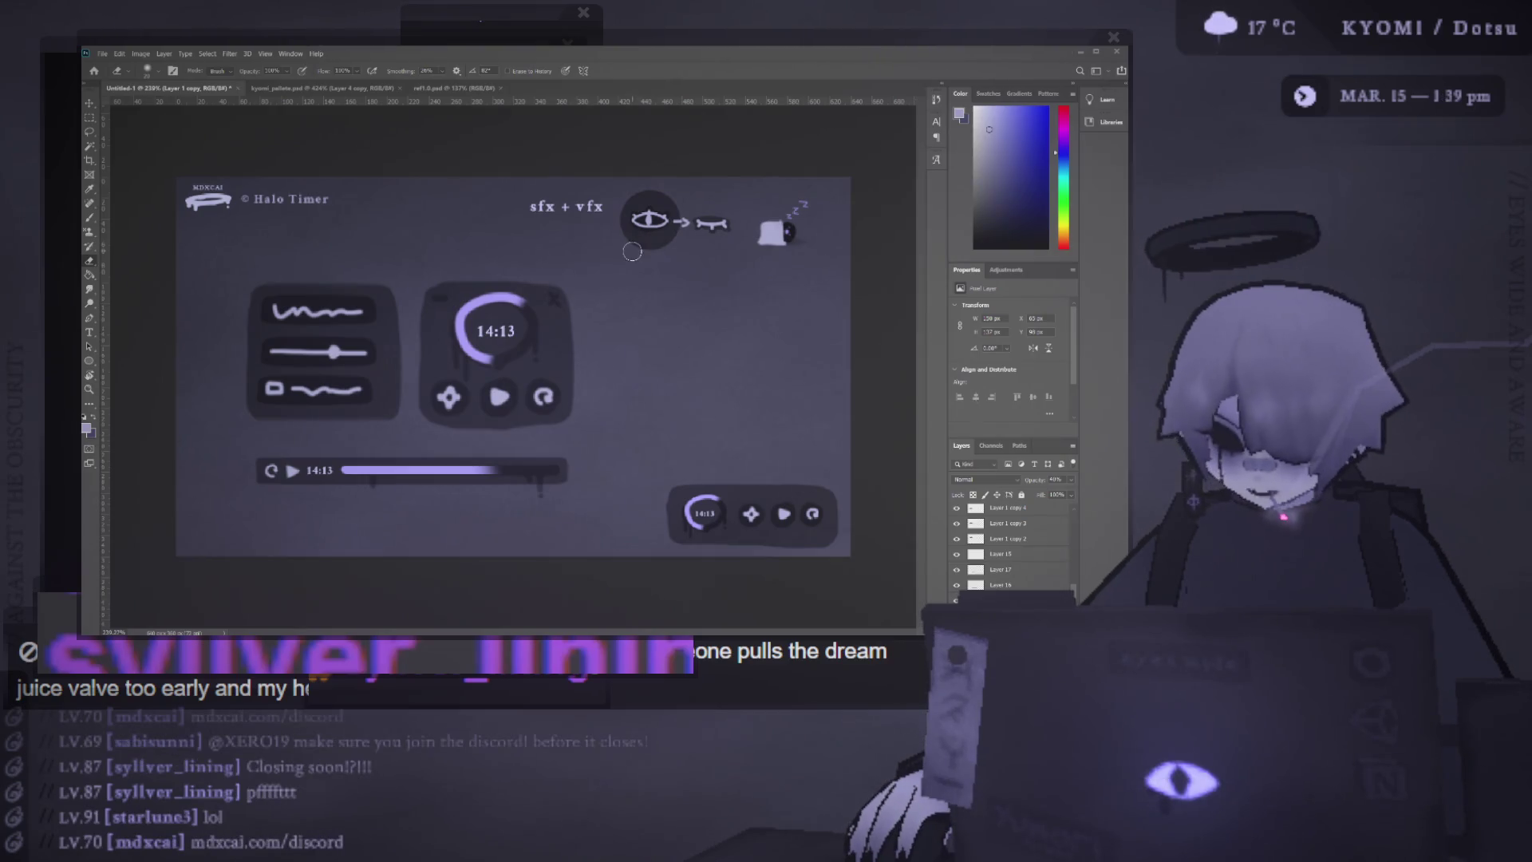
click(89, 104)
Hide the dark circle layer behind the eye-and-arrow icon
drag(650, 223, 641, 248)
click(957, 511)
drag(631, 177, 738, 251)
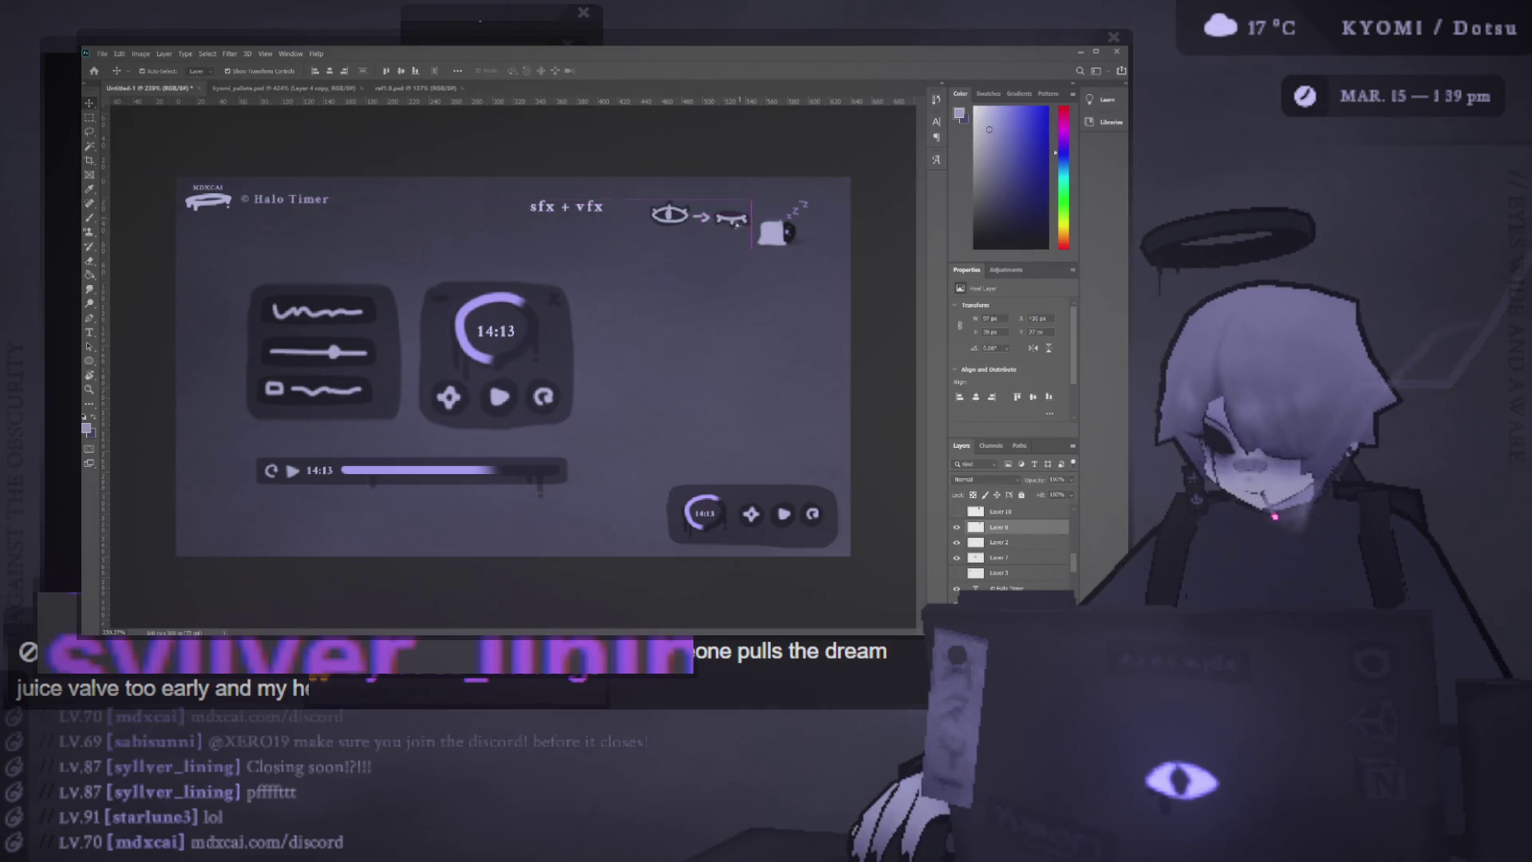
Move the sfx + vfx label with the eye and sleep icons up-right as one row
drag(573, 186, 616, 221)
drag(539, 183, 830, 243)
drag(718, 219, 742, 212)
click(739, 161)
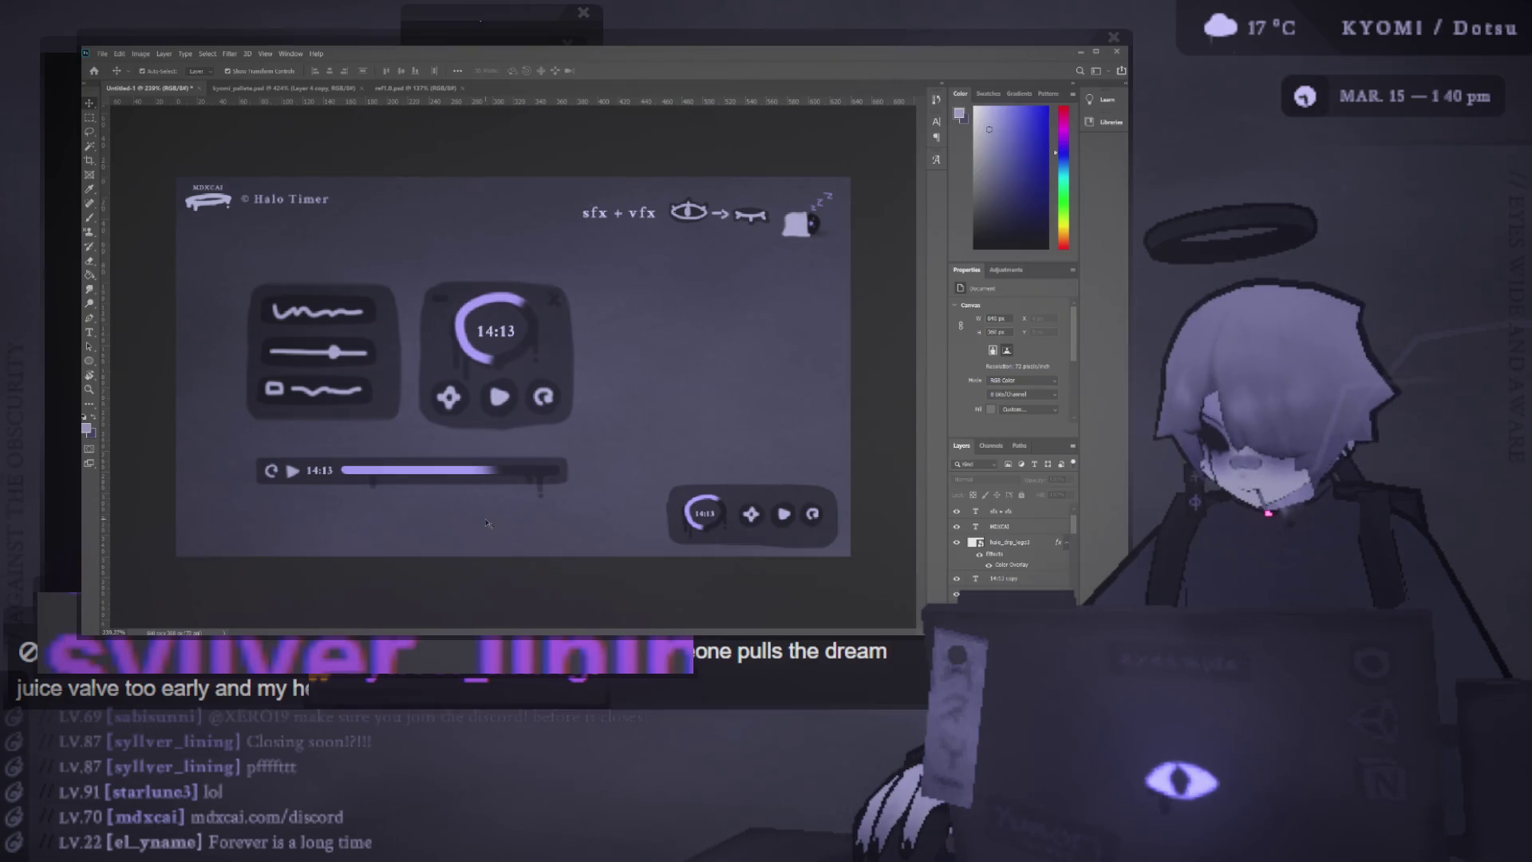
click(698, 503)
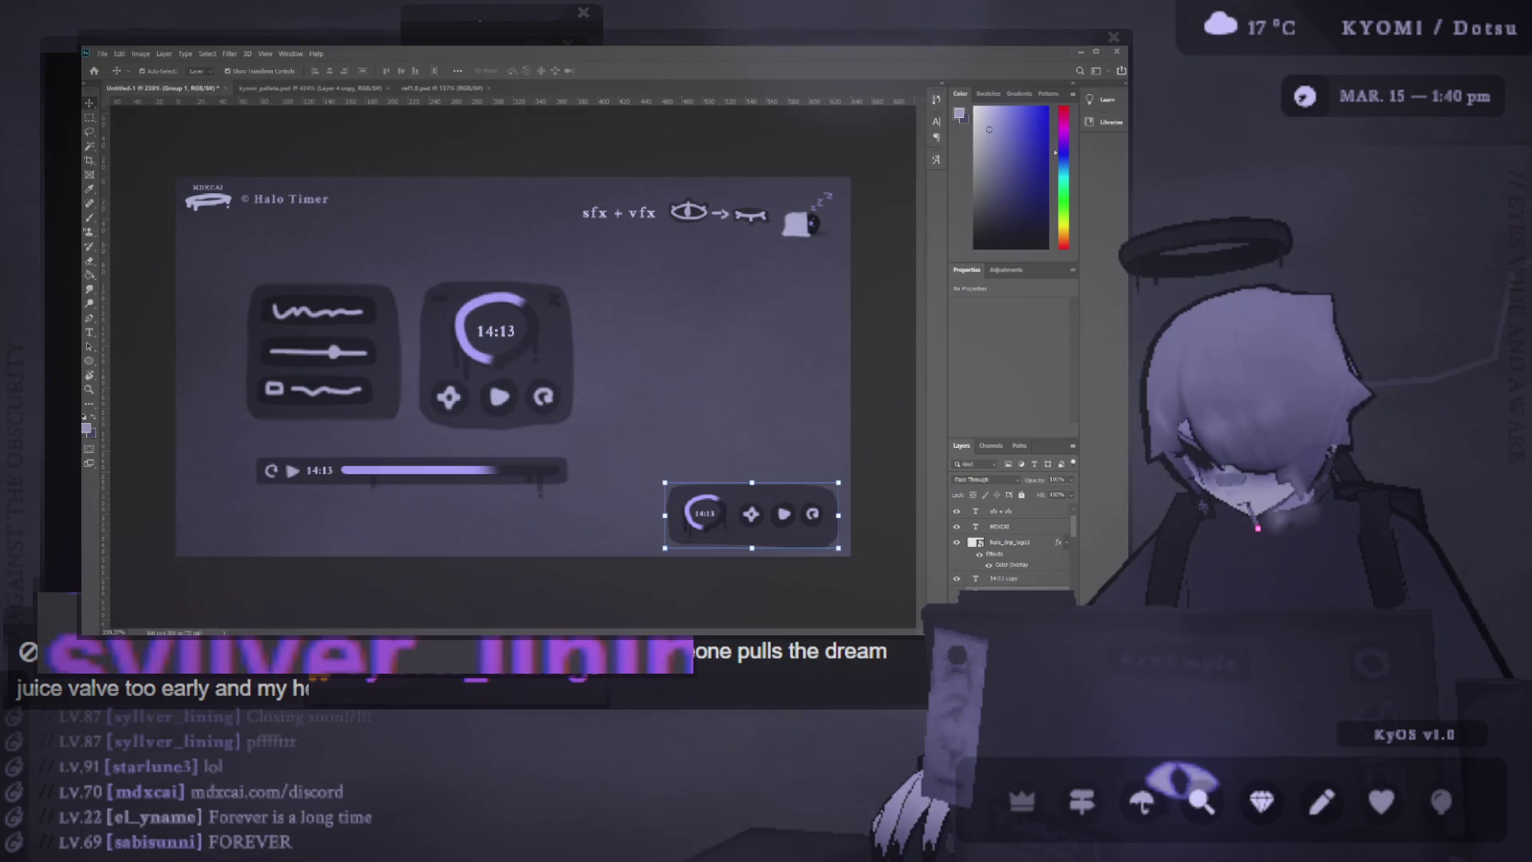
Delete the small bottom-right player widget
key(Delete)
key(b)
click(90, 103)
scroll(352, 297, up, 3)
click(379, 319)
click(428, 322)
On a new layer, paint a dark line down the left panel's right edge at 14% opacity
key(ctrl+shift+alt+n)
key(b)
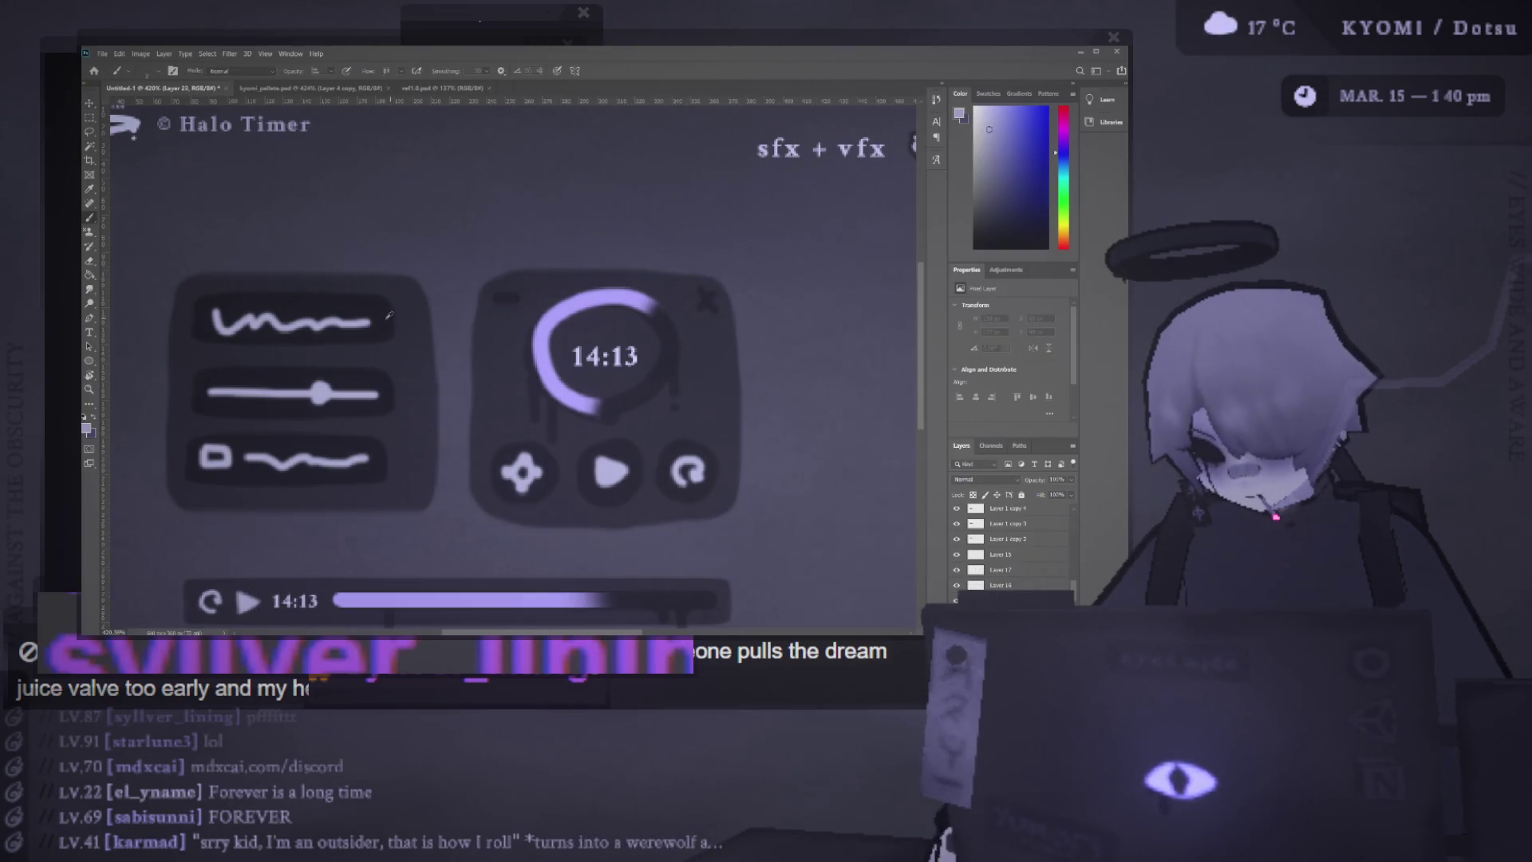
alt+click(389, 316)
drag(411, 315, 416, 493)
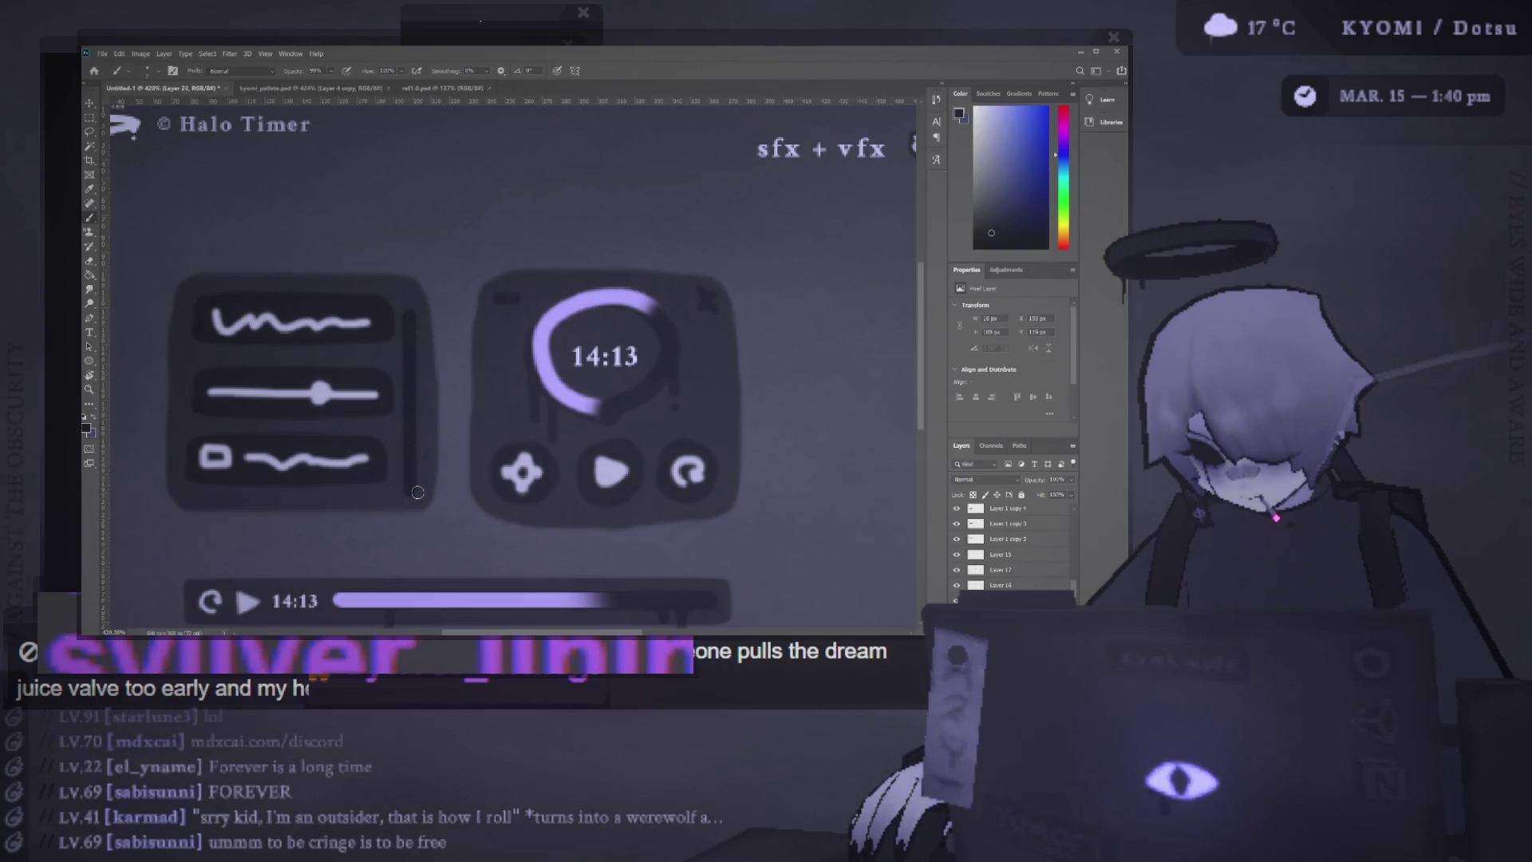
key(ctrl+z)
drag(411, 307, 414, 487)
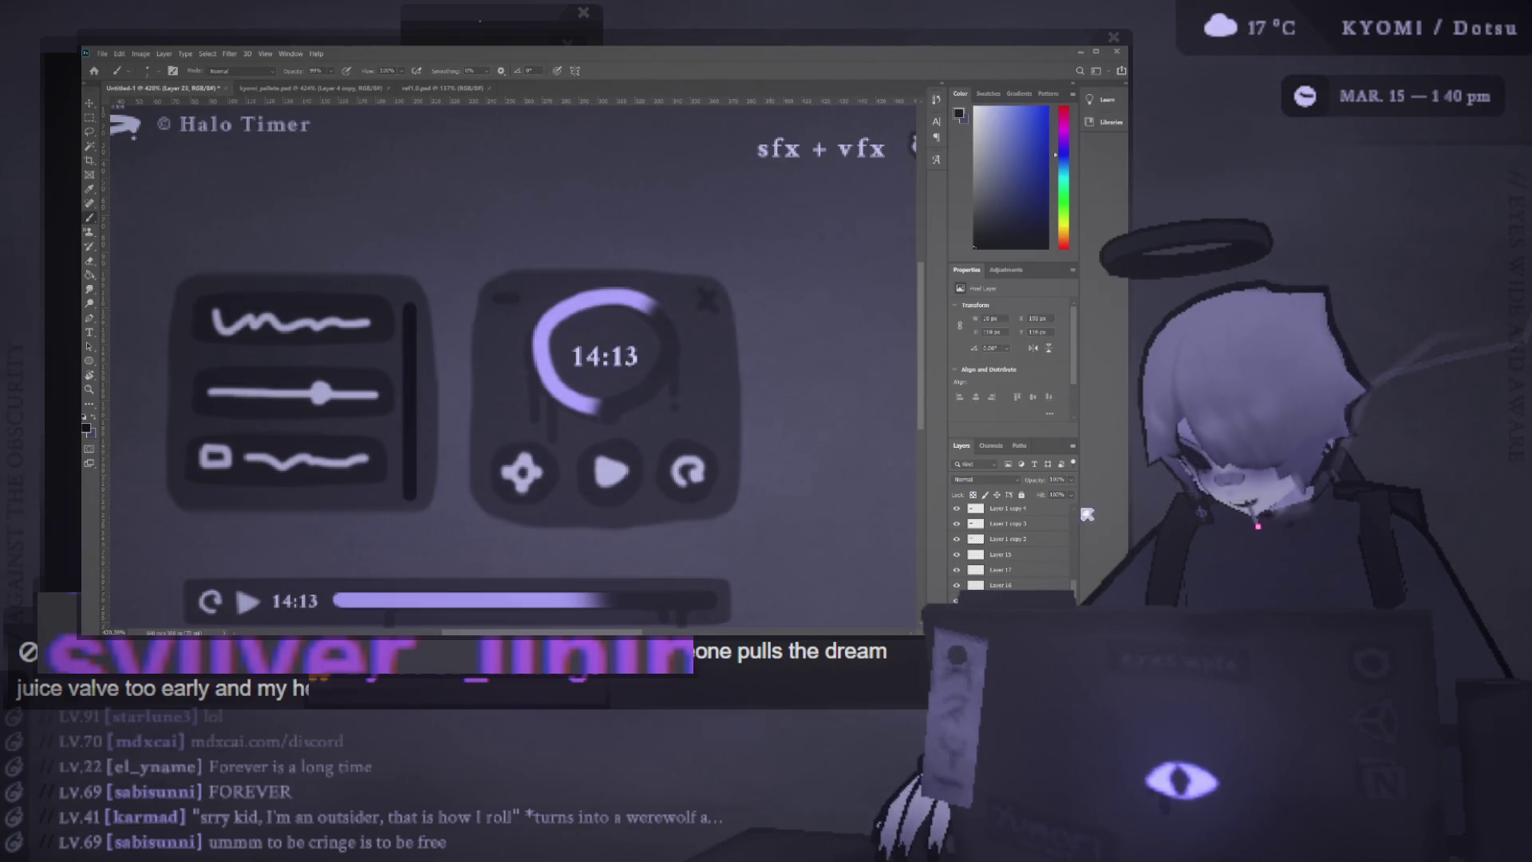
drag(1055, 495, 1035, 501)
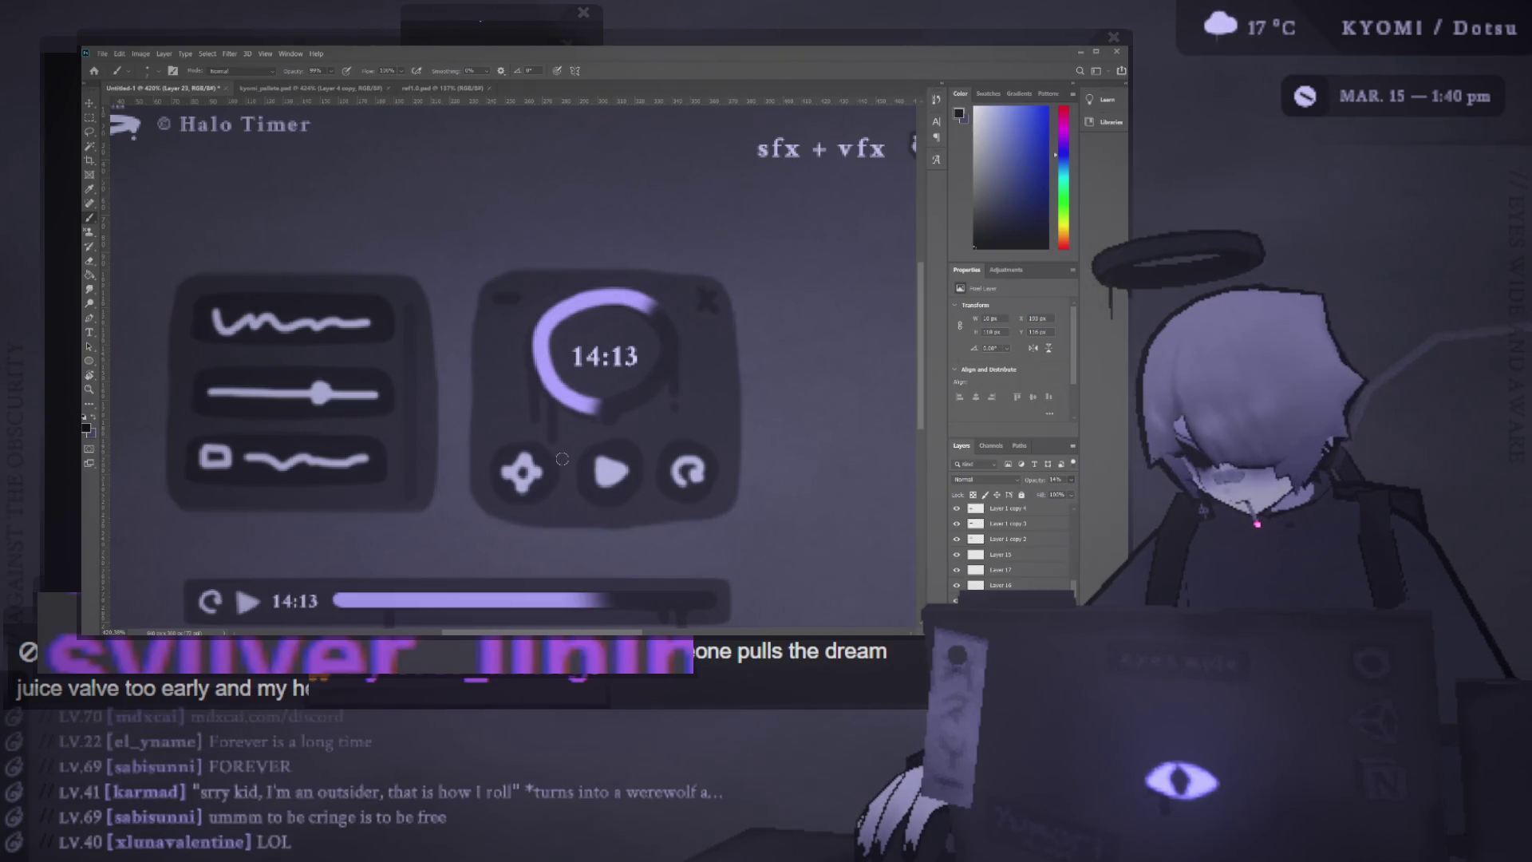
Paint a short dark bar beside the lower rows at 20% opacity and narrow it
key(ctrl+shift+alt+n)
drag(409, 406, 410, 467)
drag(1071, 479, 1038, 498)
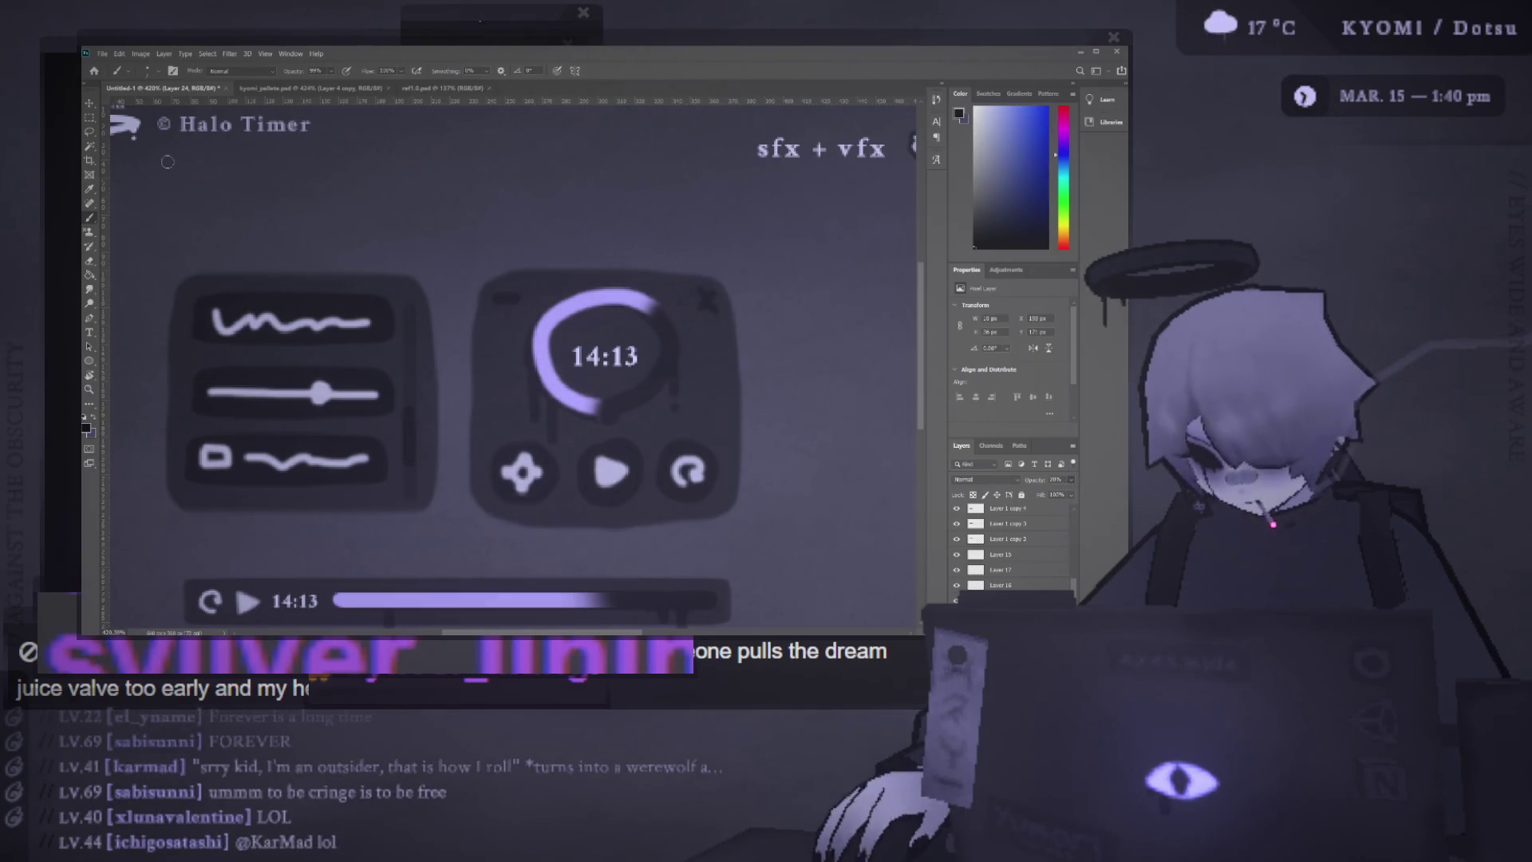
key(v)
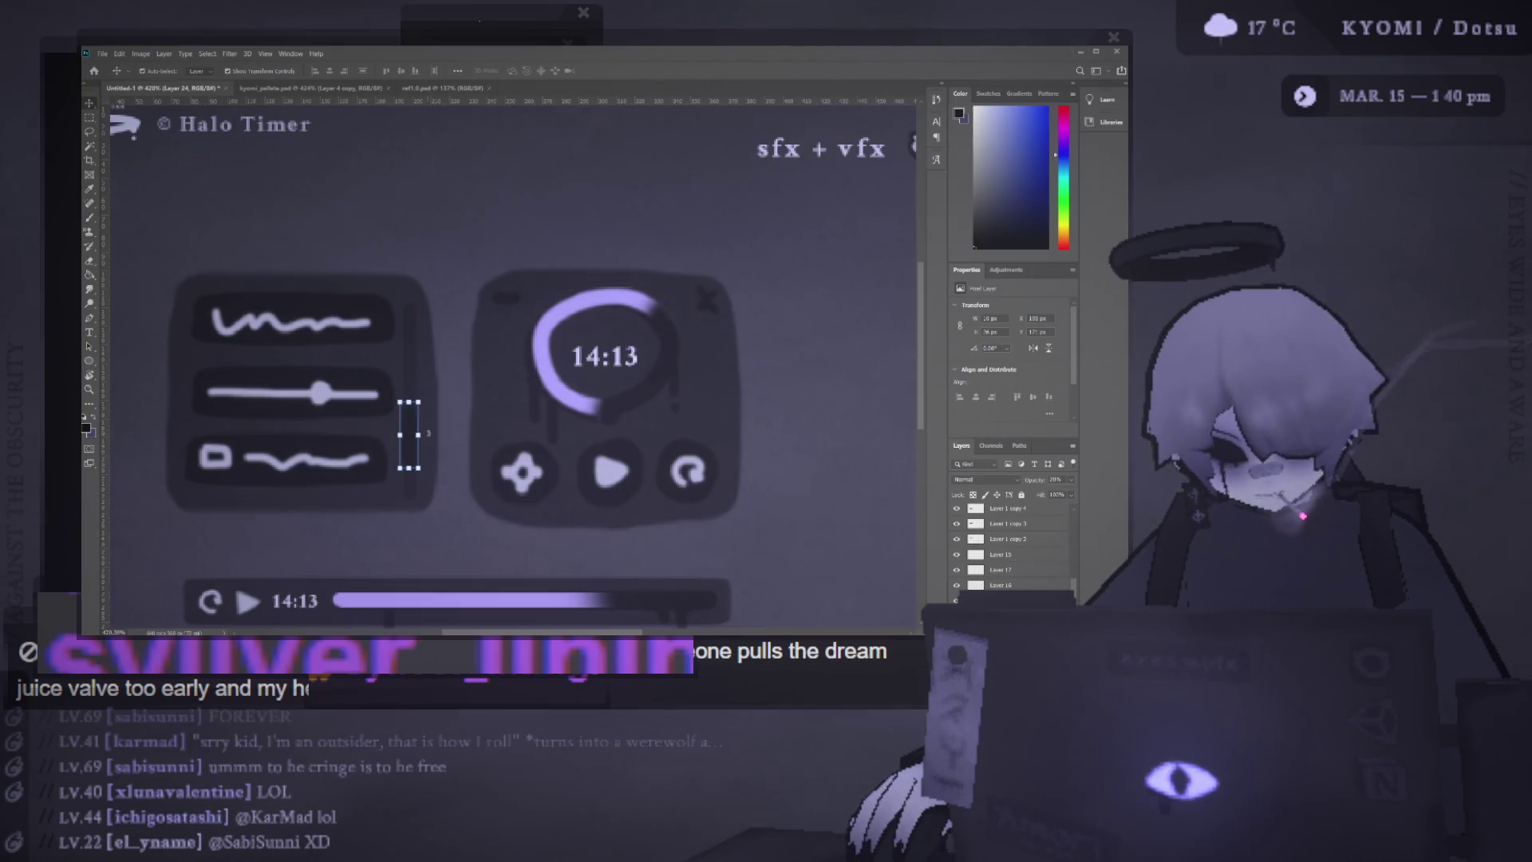
click(418, 436)
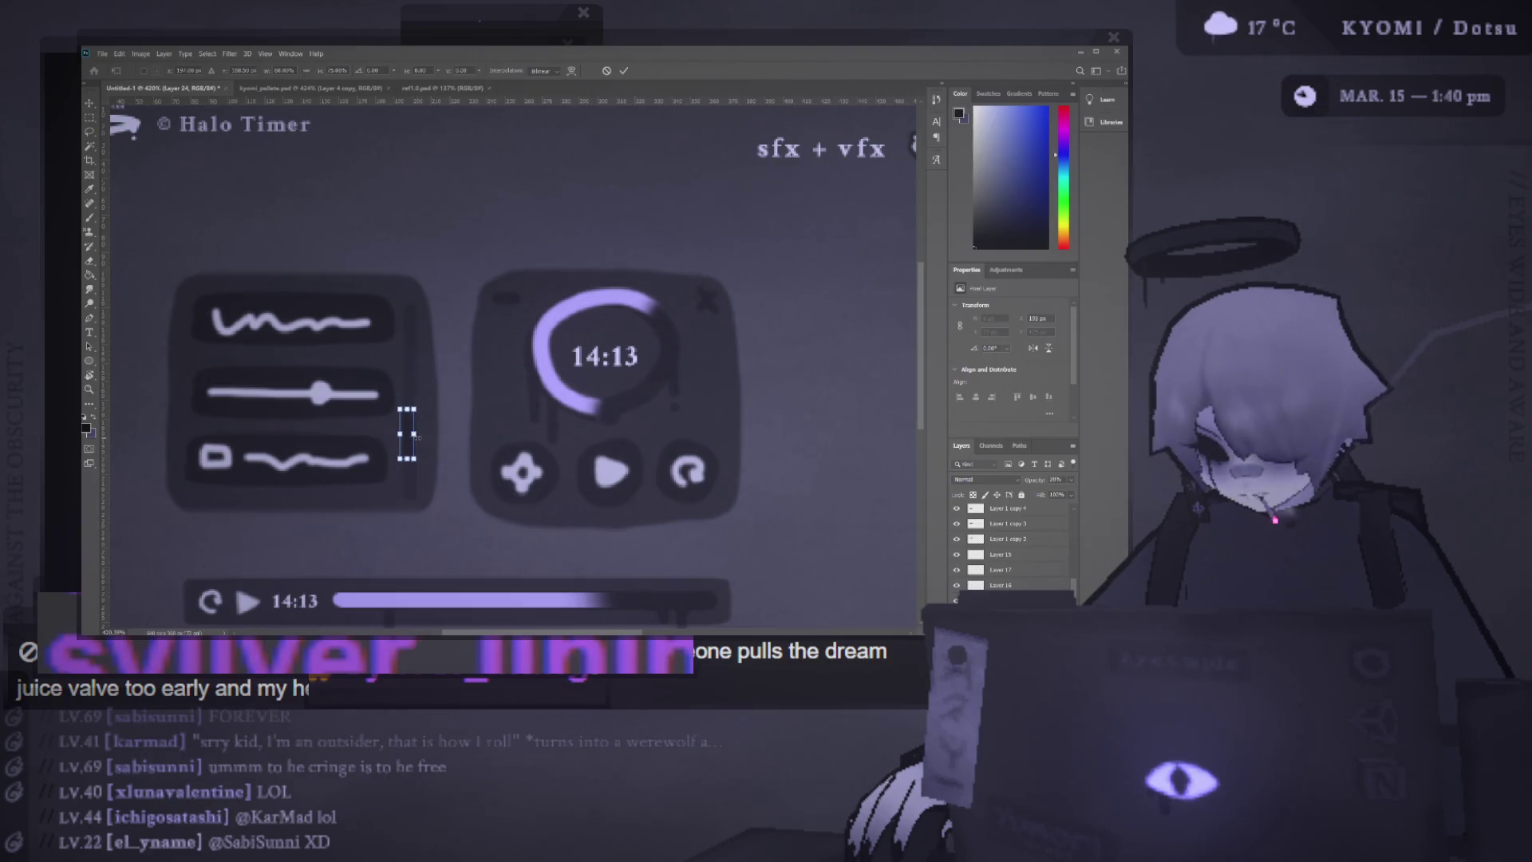
drag(417, 436, 414, 435)
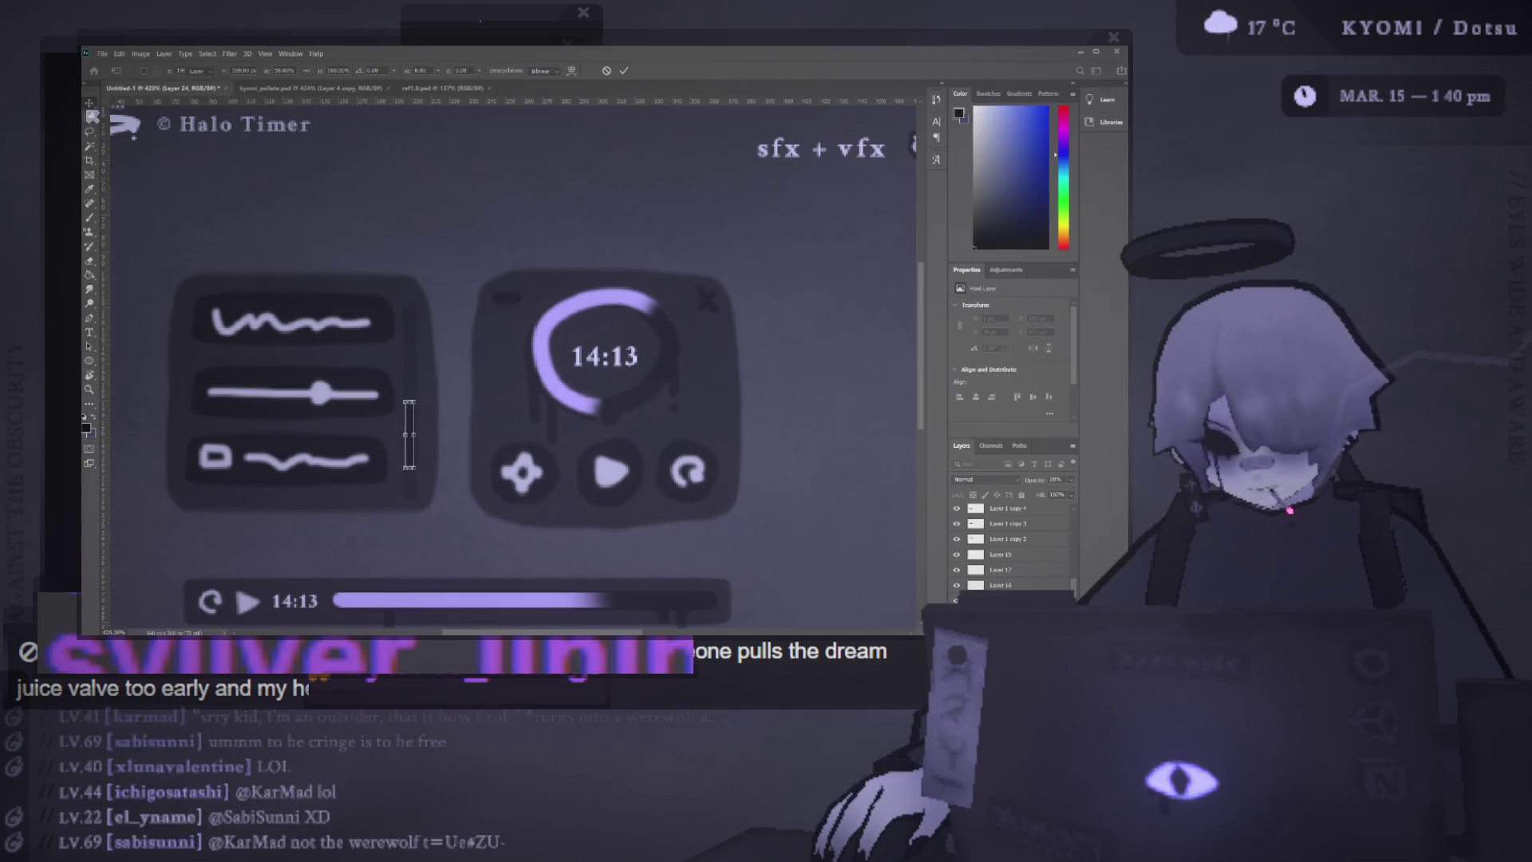
key(Return)
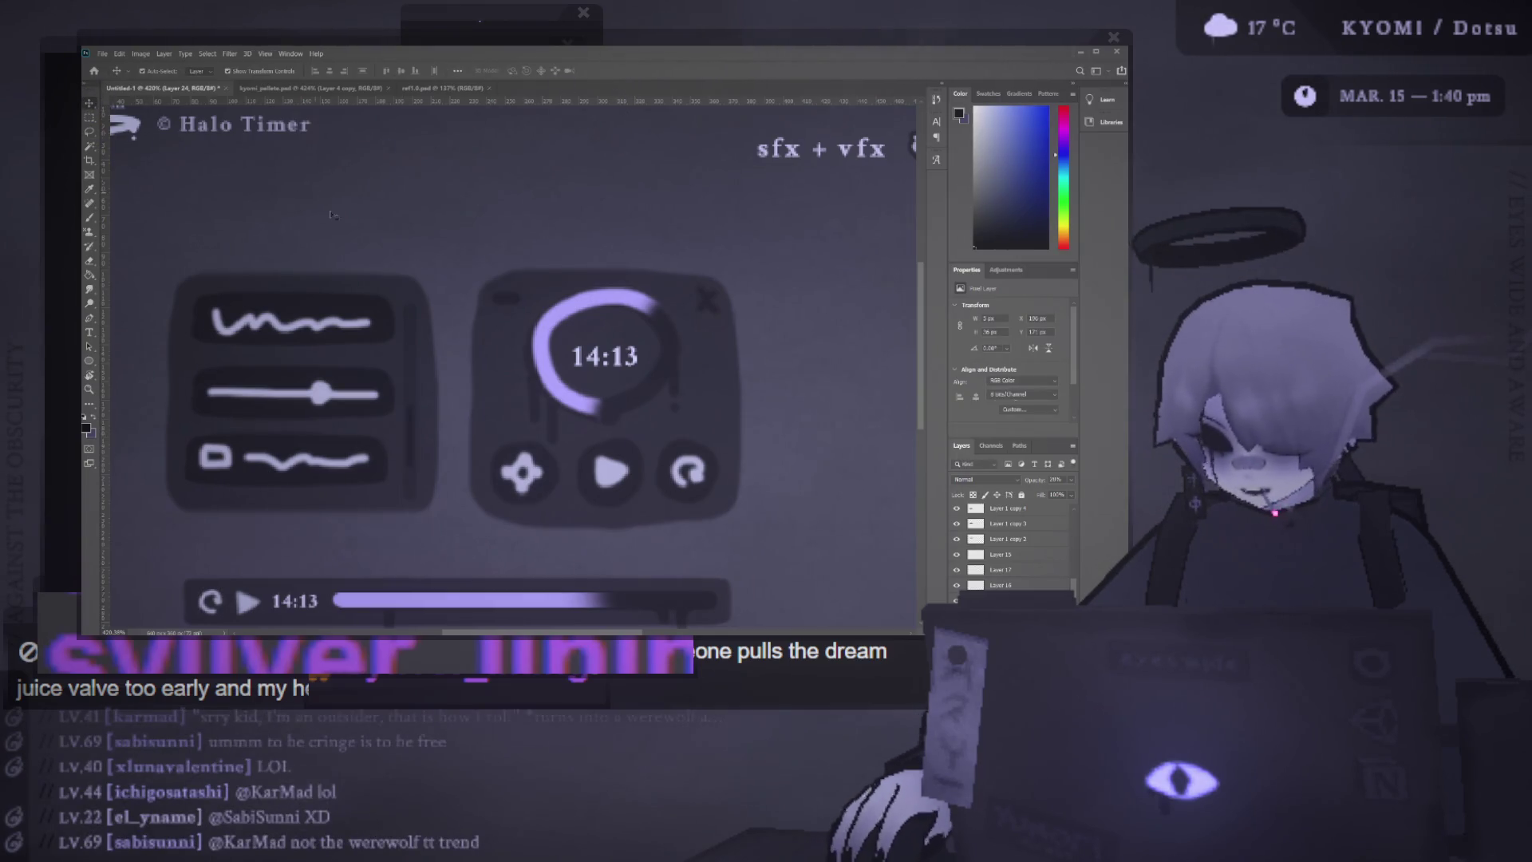
scroll(349, 399, up, 1)
scroll(349, 399, left, 1)
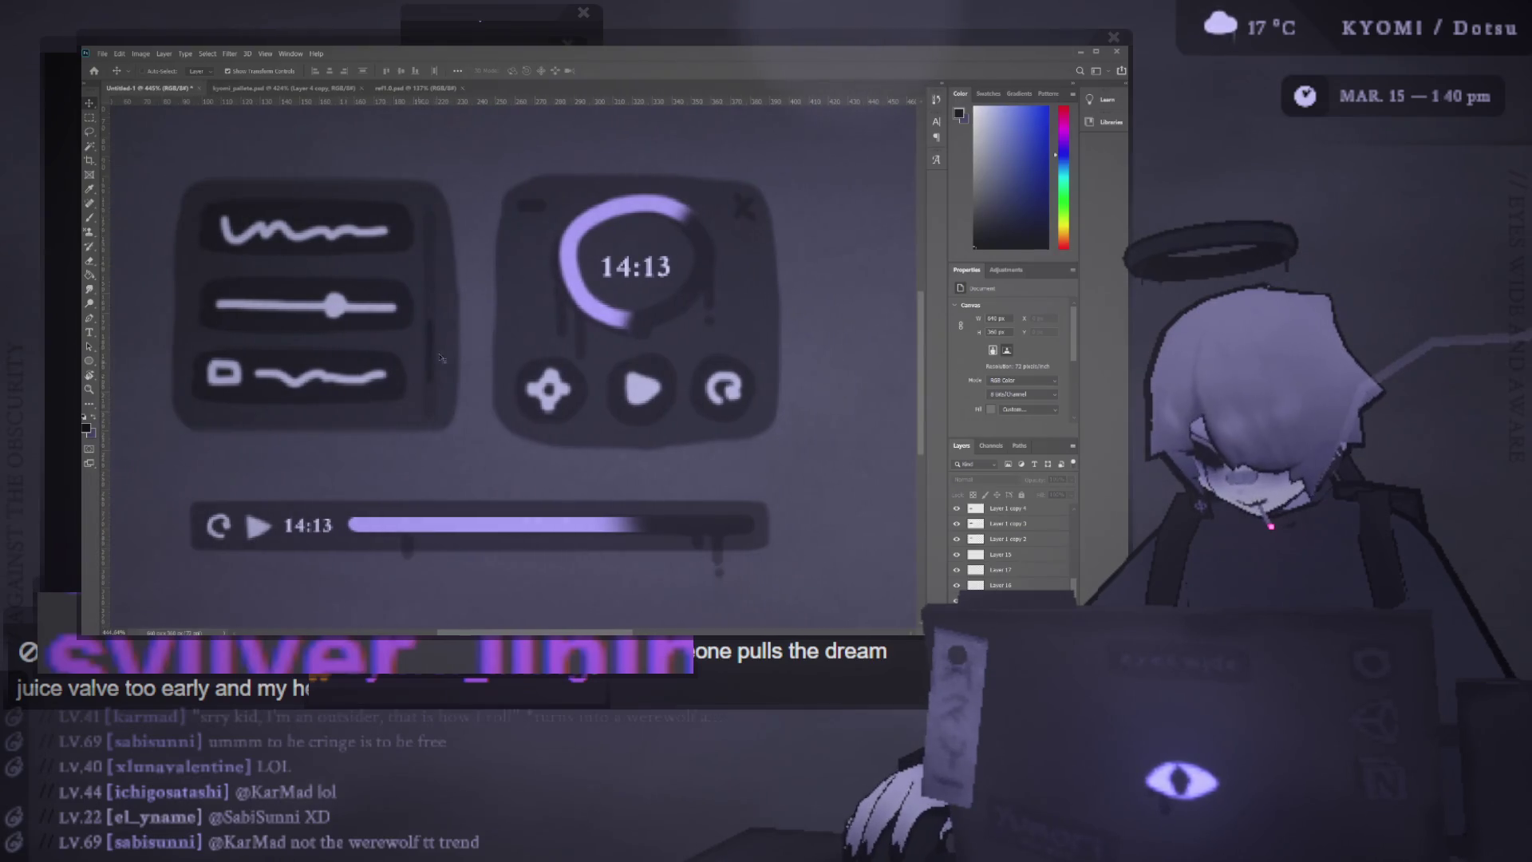
Set the control panel row layers to 29% opacity
click(429, 280)
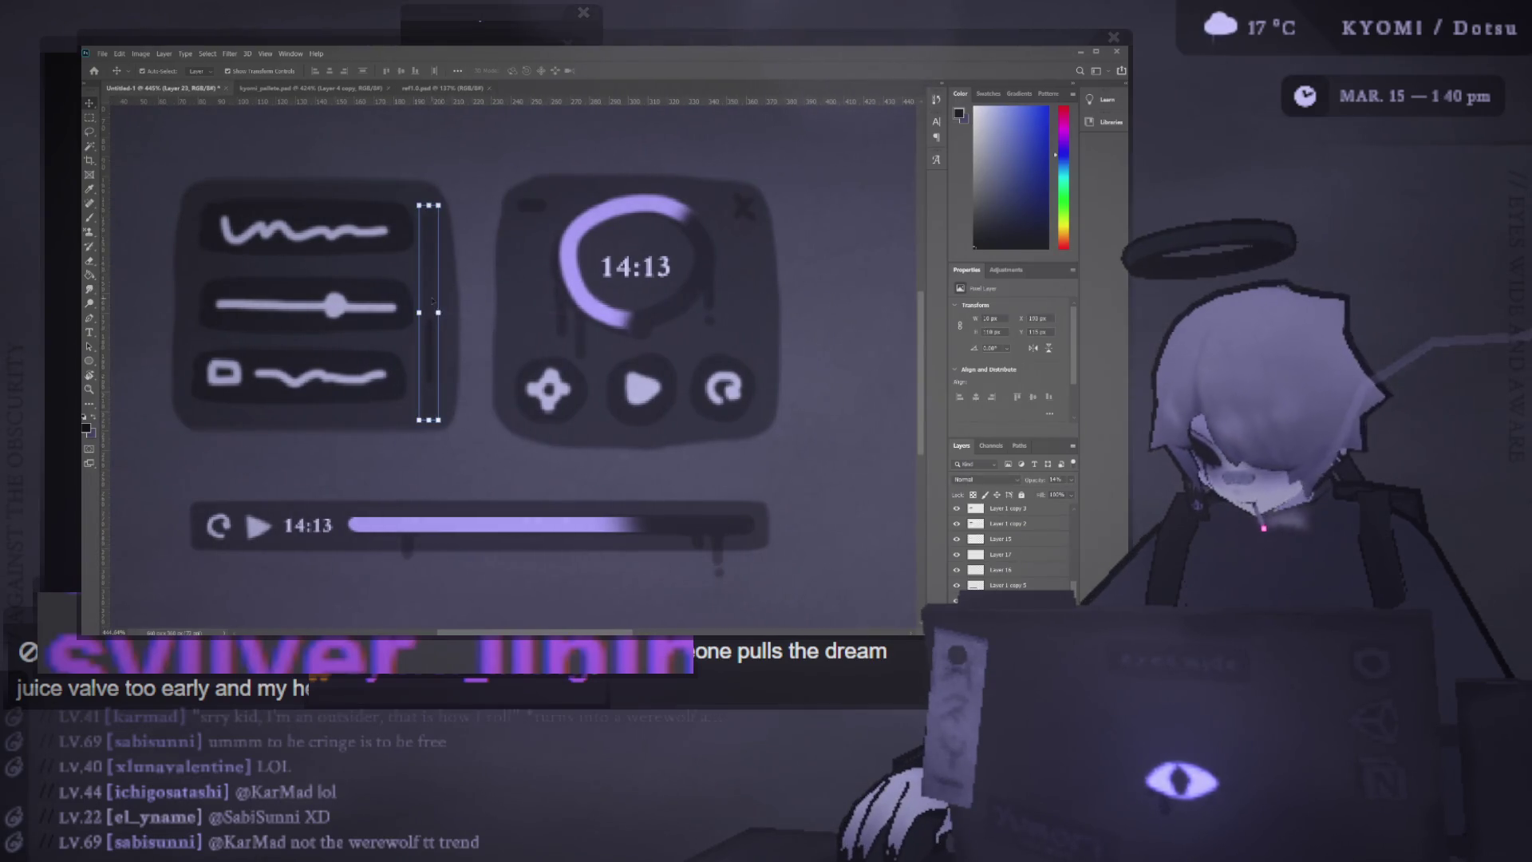
scroll(467, 298, down, 3)
scroll(468, 298, down, 3)
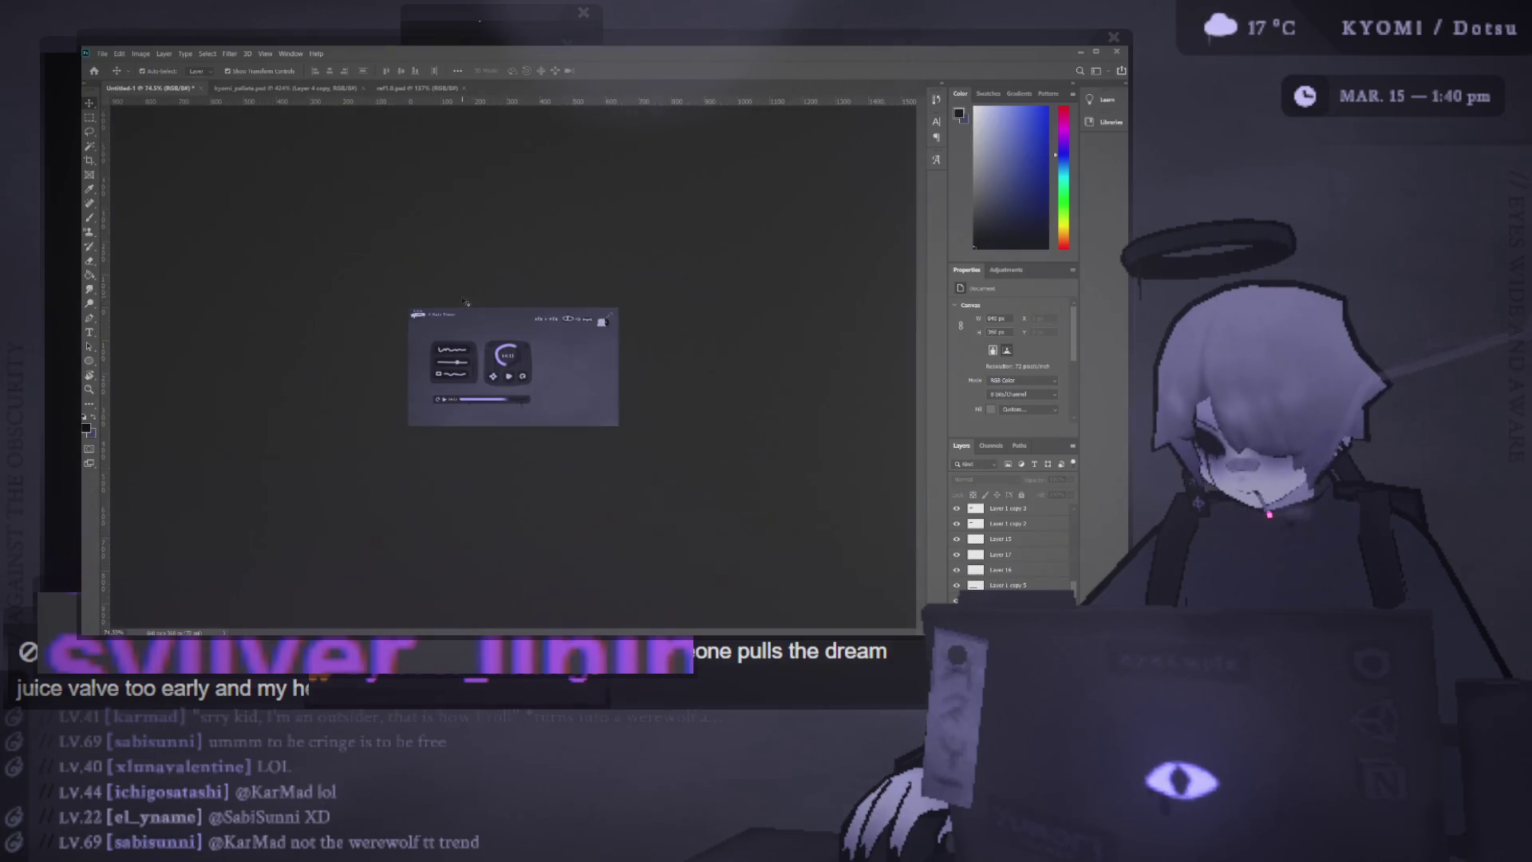
scroll(367, 340, up, 3)
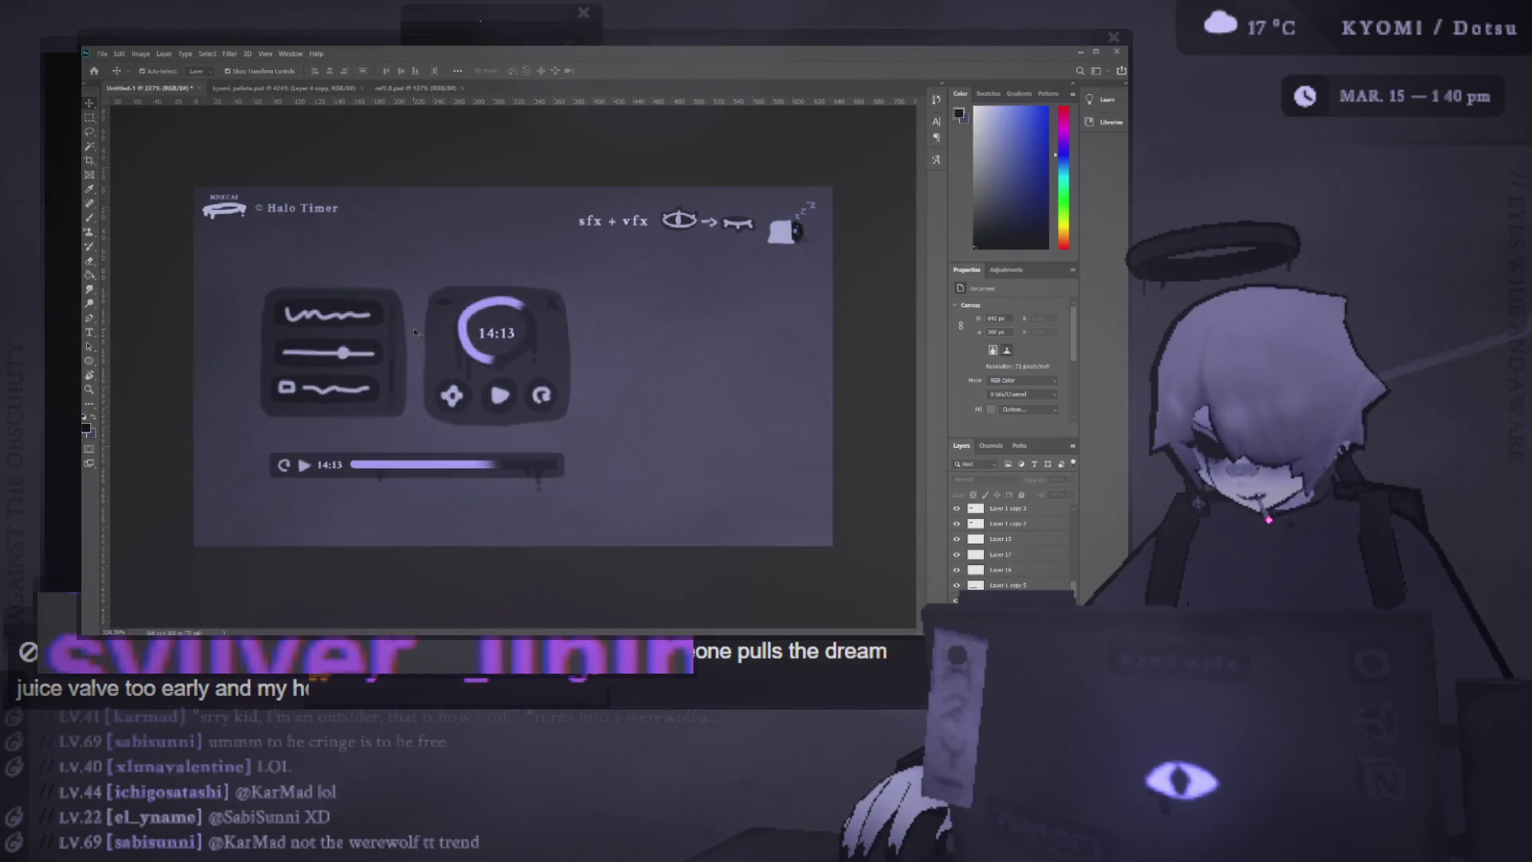
click(375, 313)
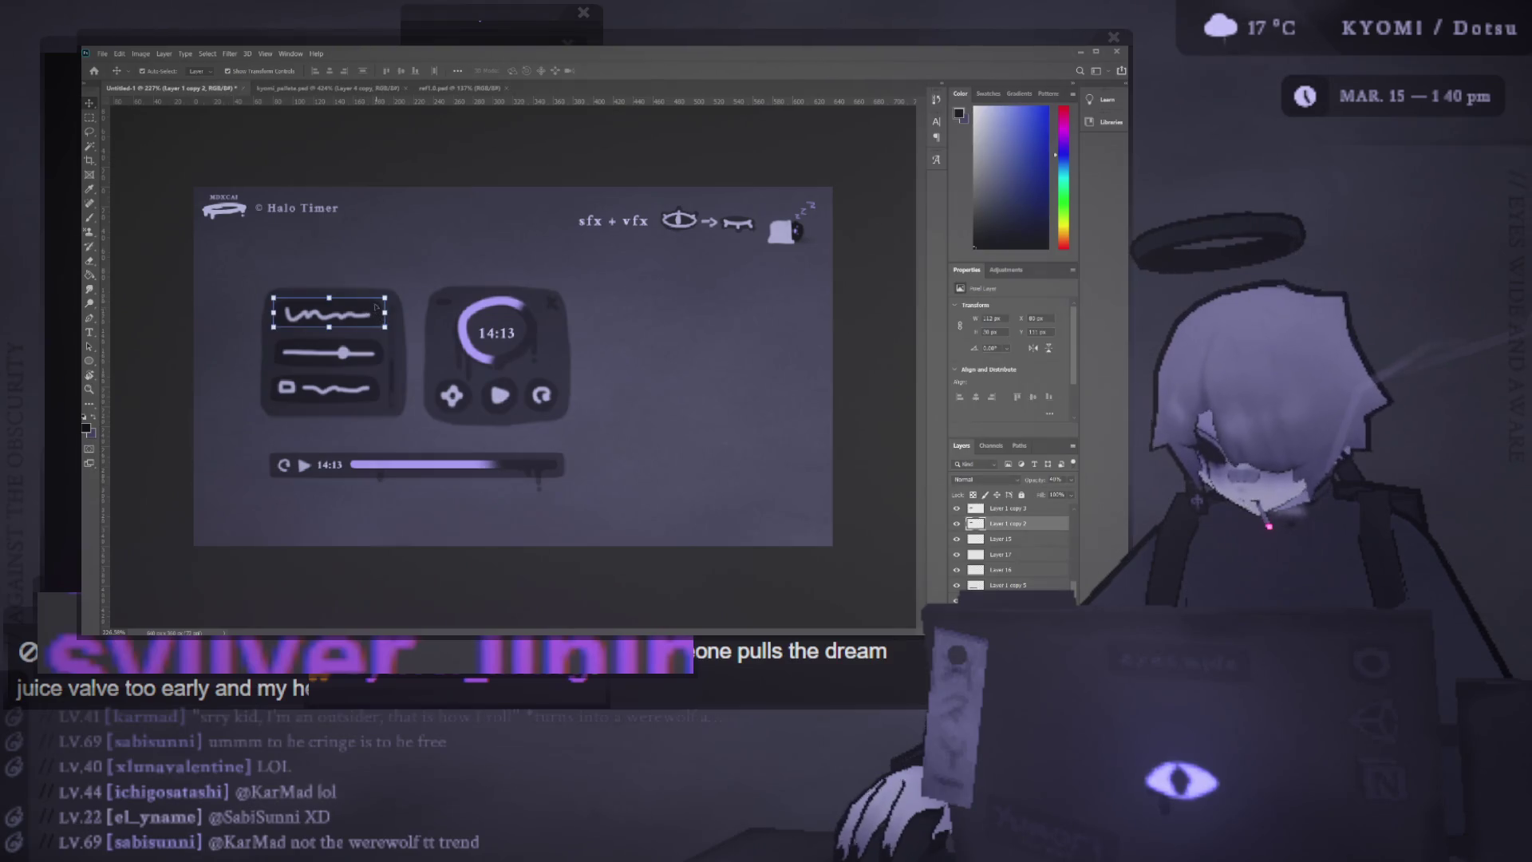
ctrl+click(1010, 508)
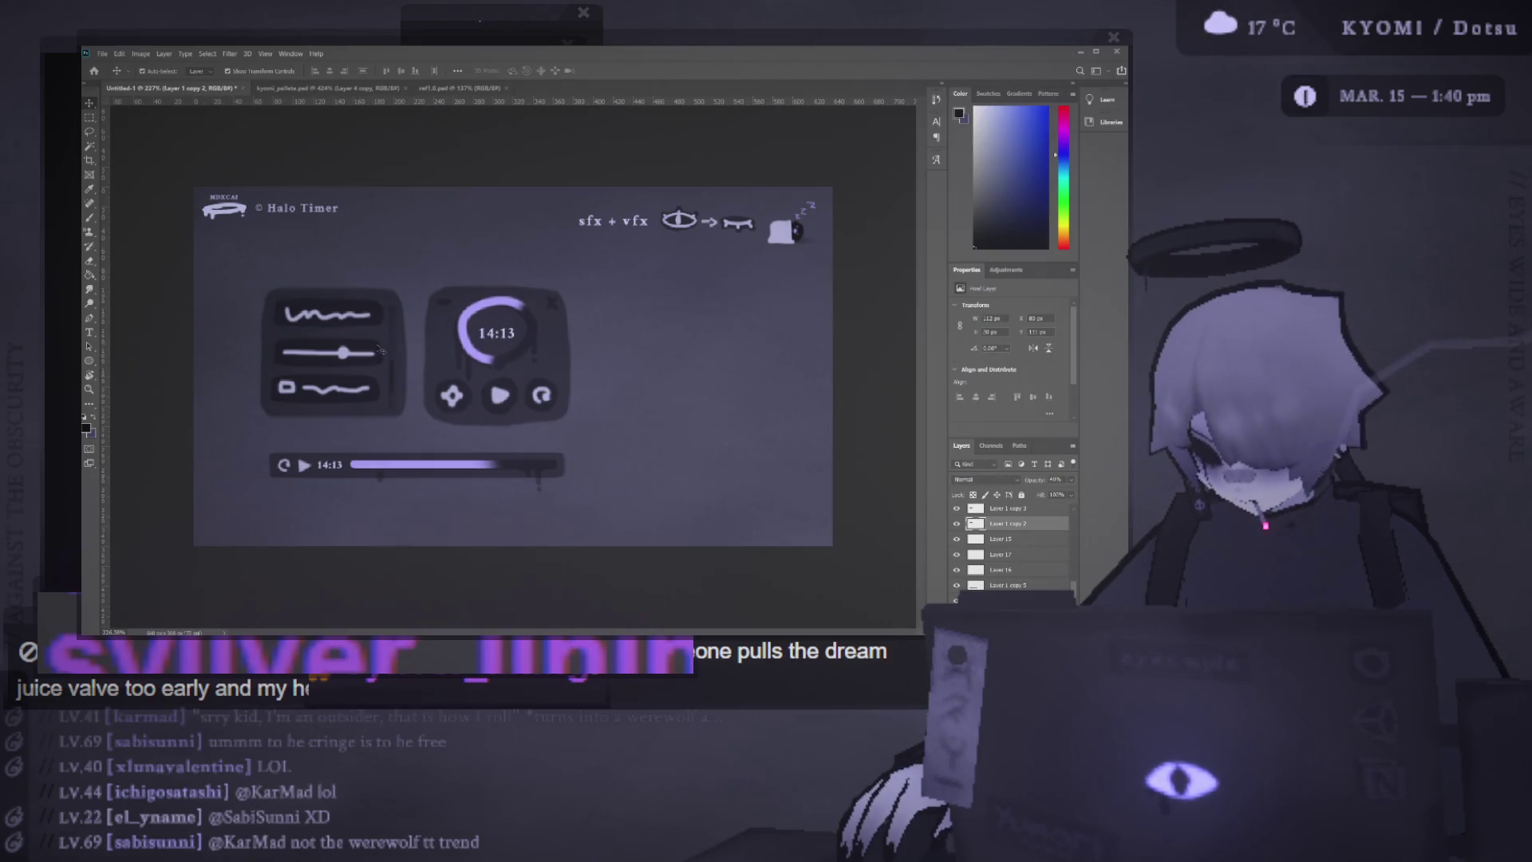
key(2)
key(9)
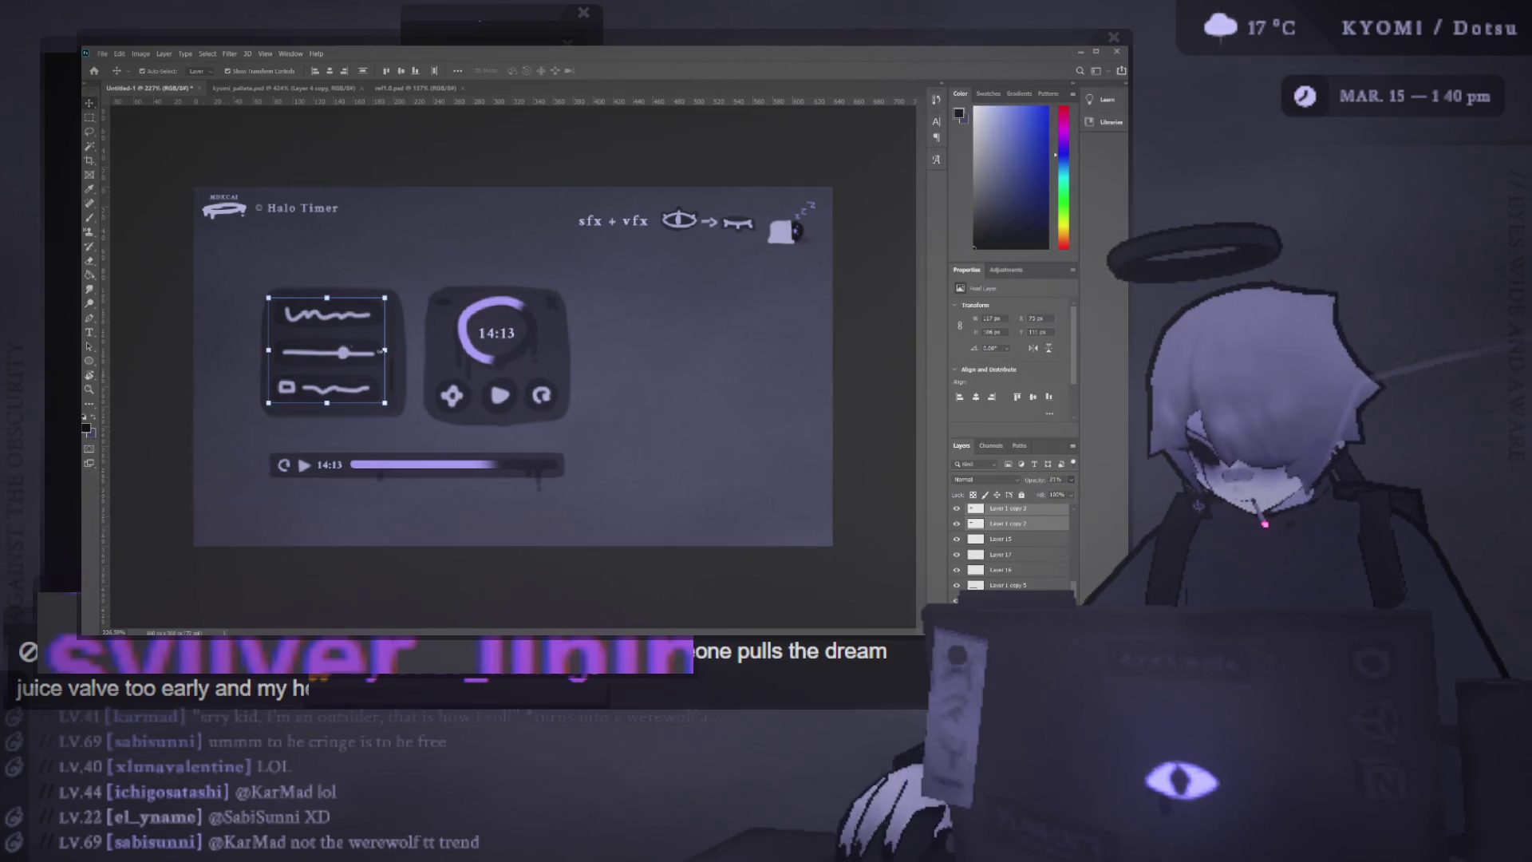
click(165, 315)
Move the control panel, timer panel and progress bar about 90 px right
scroll(201, 336, down, 5)
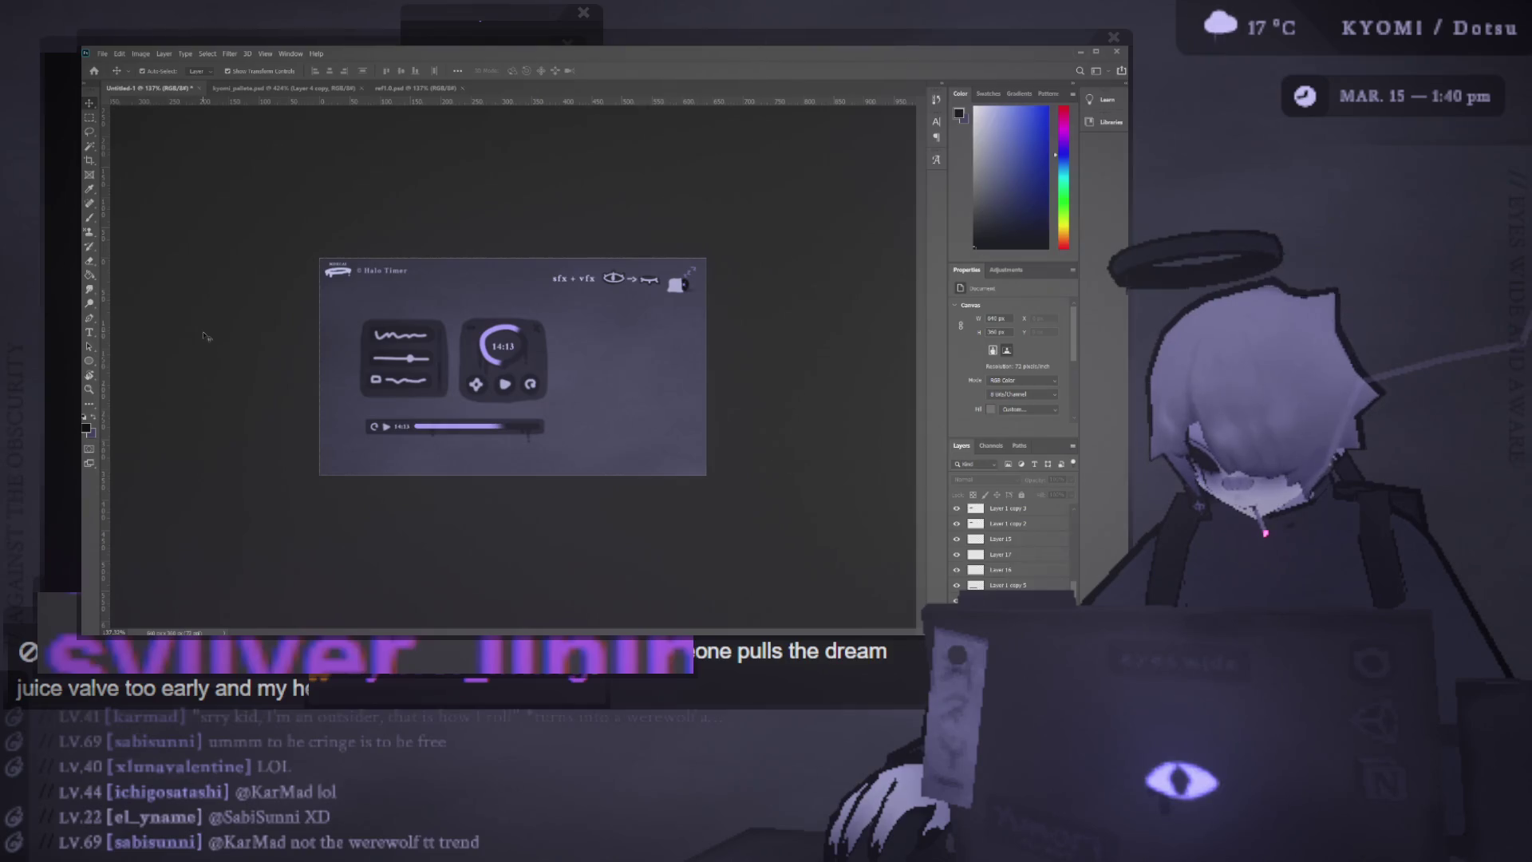
scroll(247, 387, up, 3)
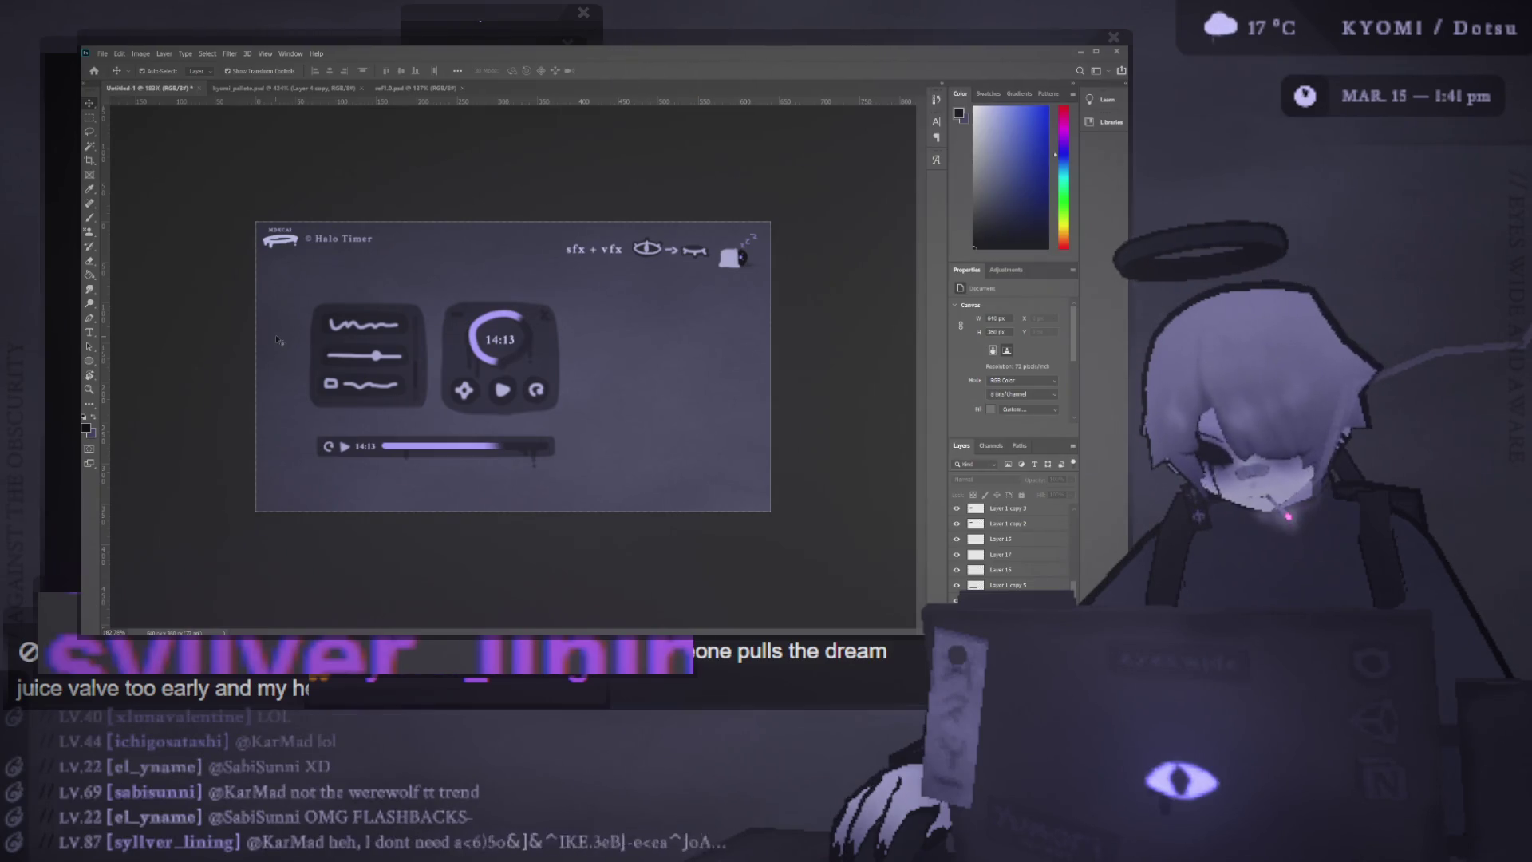
drag(304, 297, 601, 471)
drag(376, 355, 448, 351)
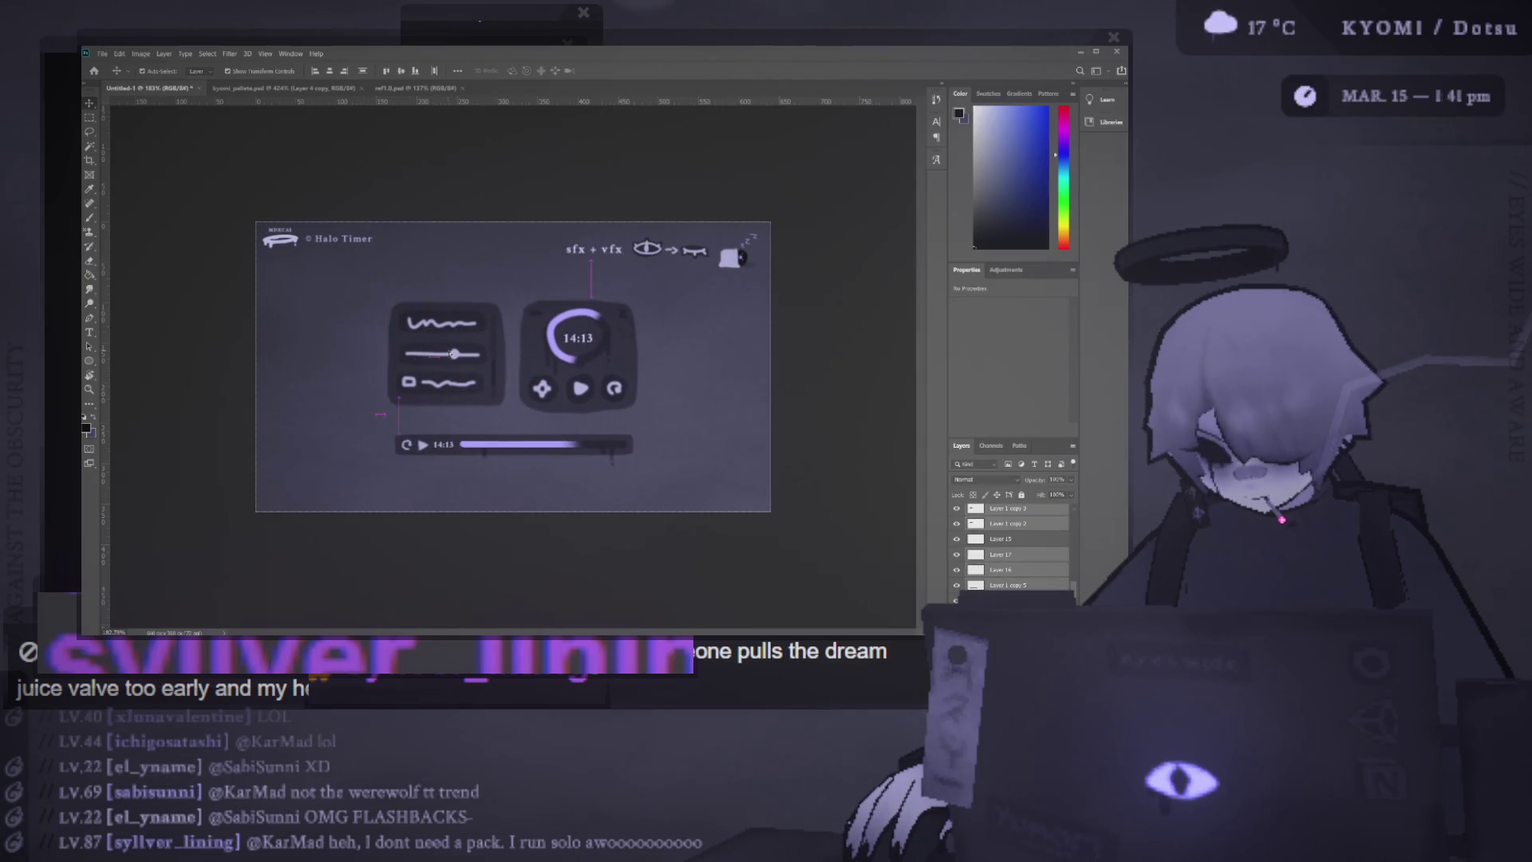
scroll(398, 281, down, 3)
scroll(398, 280, up, 2)
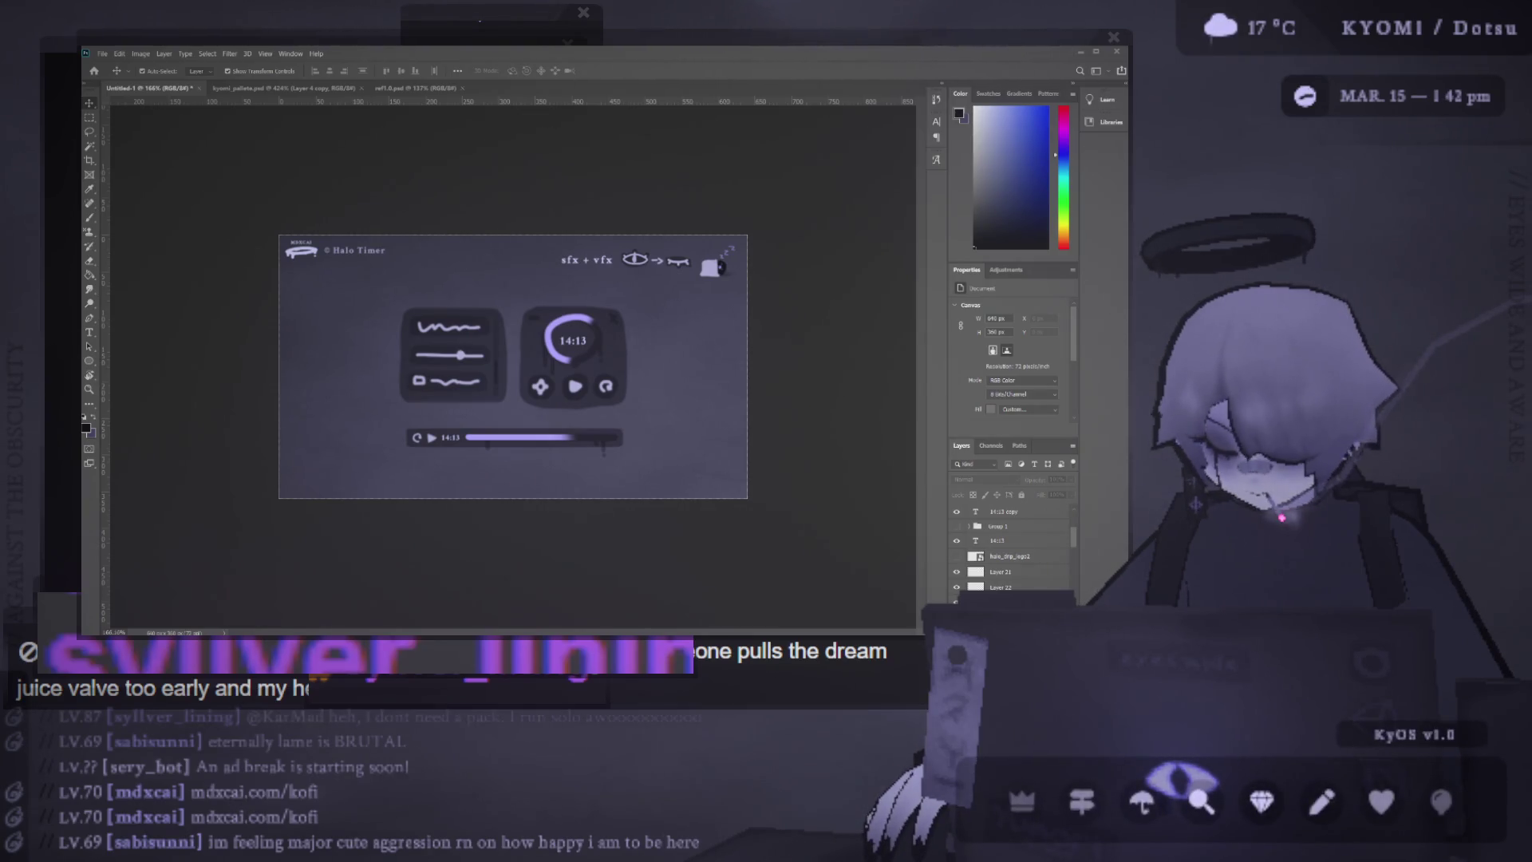
Nudge the progress bar slightly left-down, then raise the widgets and bar about 57 px
mouse_move(352, 300)
mouse_down()
mouse_move(588, 386)
mouse_move(499, 422)
mouse_up()
drag(281, 457, 543, 487)
drag(423, 472, 419, 475)
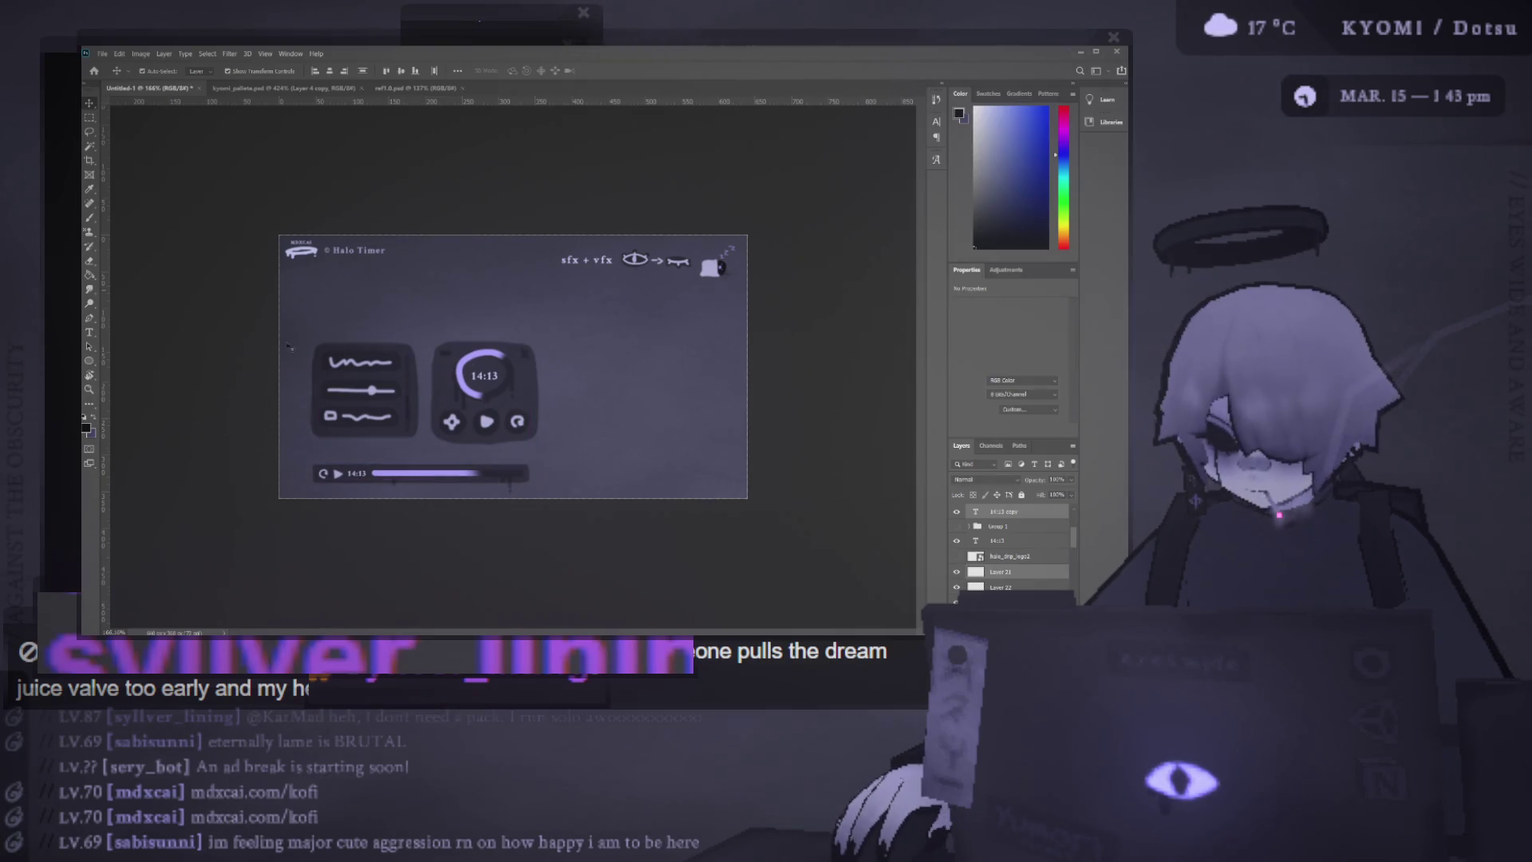
scroll(513, 365, up, 2)
shift+click(467, 478)
drag(467, 477, 477, 432)
click(375, 247)
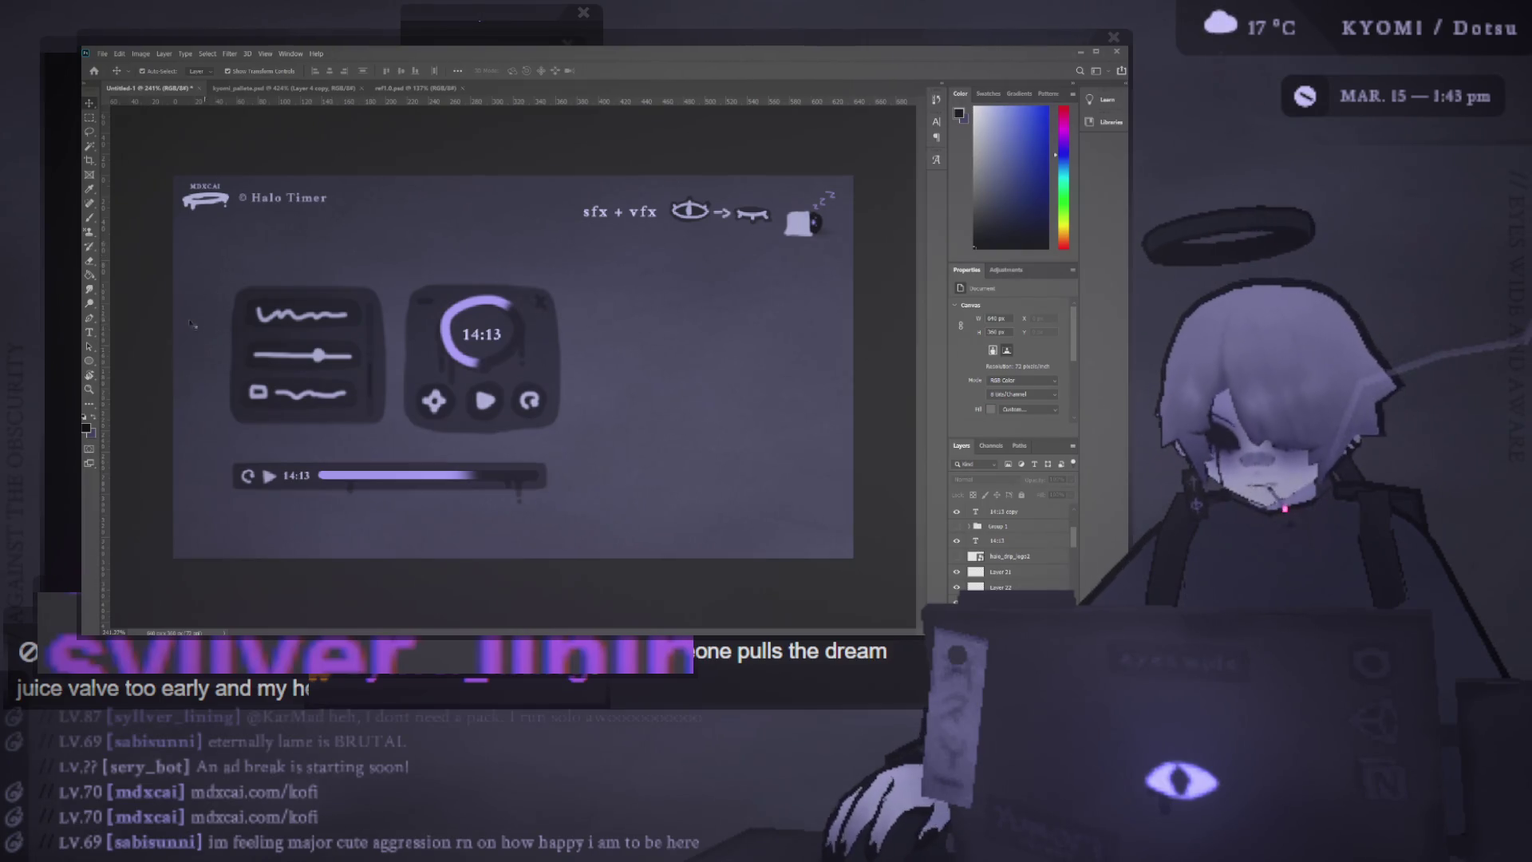
Select all the panels and the progress bar and apply a free transform
click(228, 321)
mouse_move(228, 321)
mouse_down()
mouse_move(211, 256)
mouse_move(168, 270)
mouse_move(189, 264)
mouse_move(255, 319)
mouse_move(651, 520)
mouse_up()
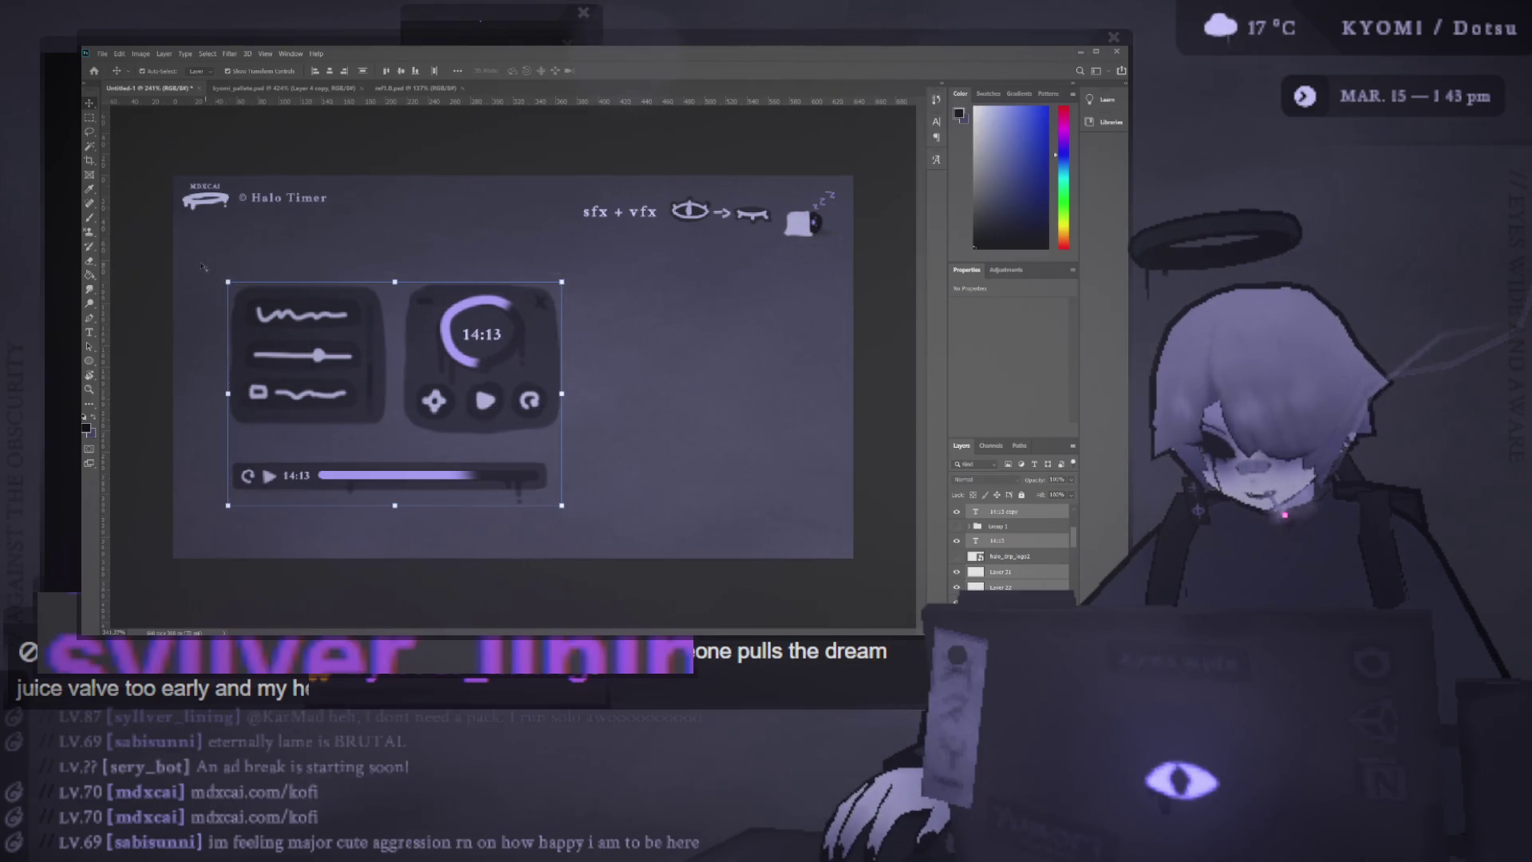
mouse_move(672, 516)
mouse_down()
mouse_move(470, 441)
mouse_move(227, 271)
mouse_up()
key(ctrl+t)
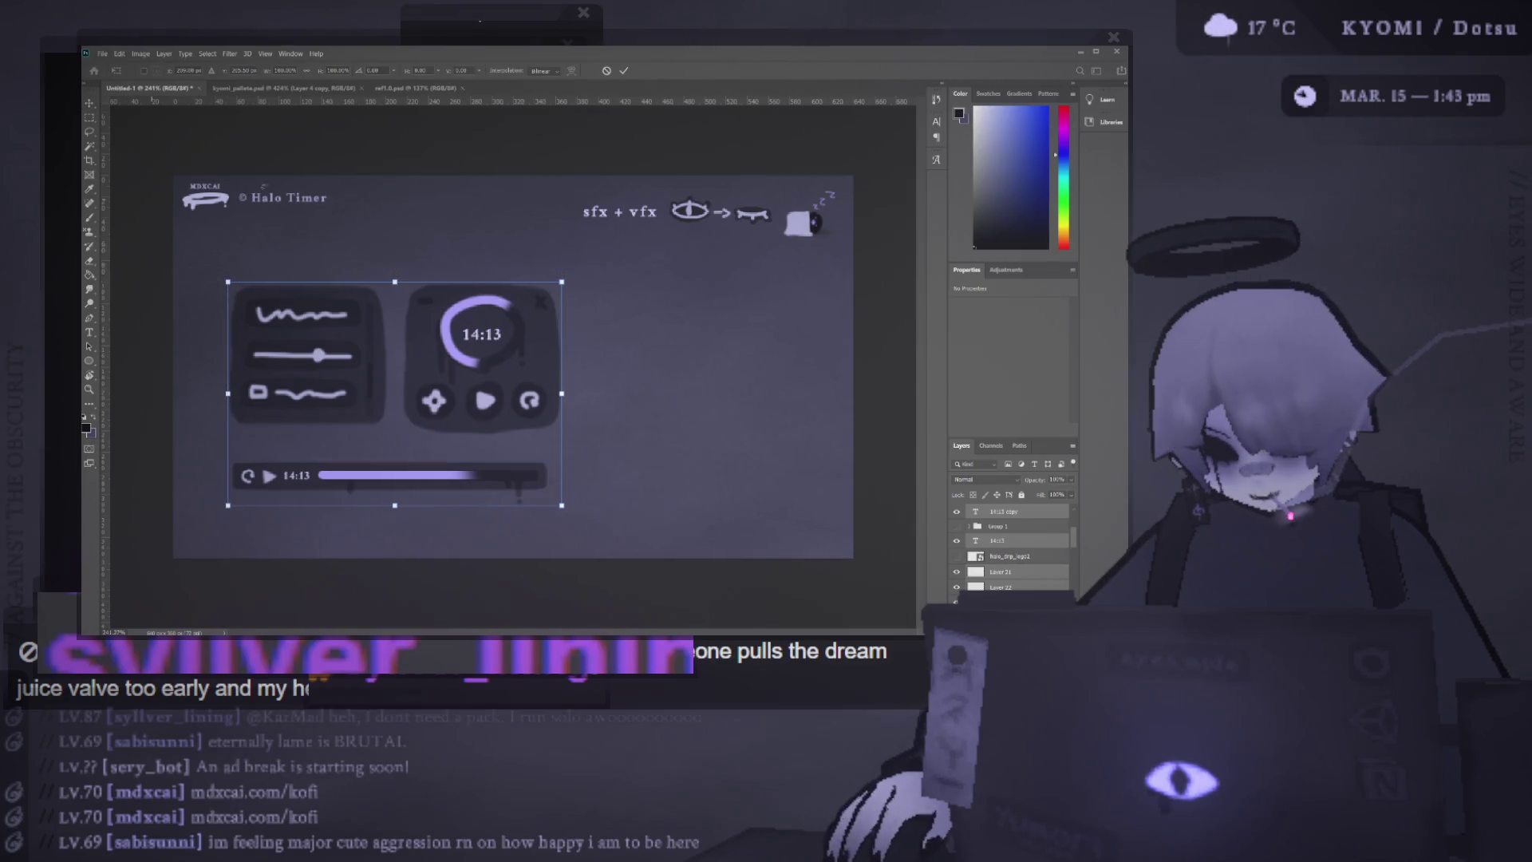
click(606, 71)
mouse_move(205, 268)
mouse_down()
mouse_move(375, 437)
mouse_move(694, 527)
mouse_move(830, 503)
mouse_move(849, 517)
mouse_move(215, 269)
mouse_up()
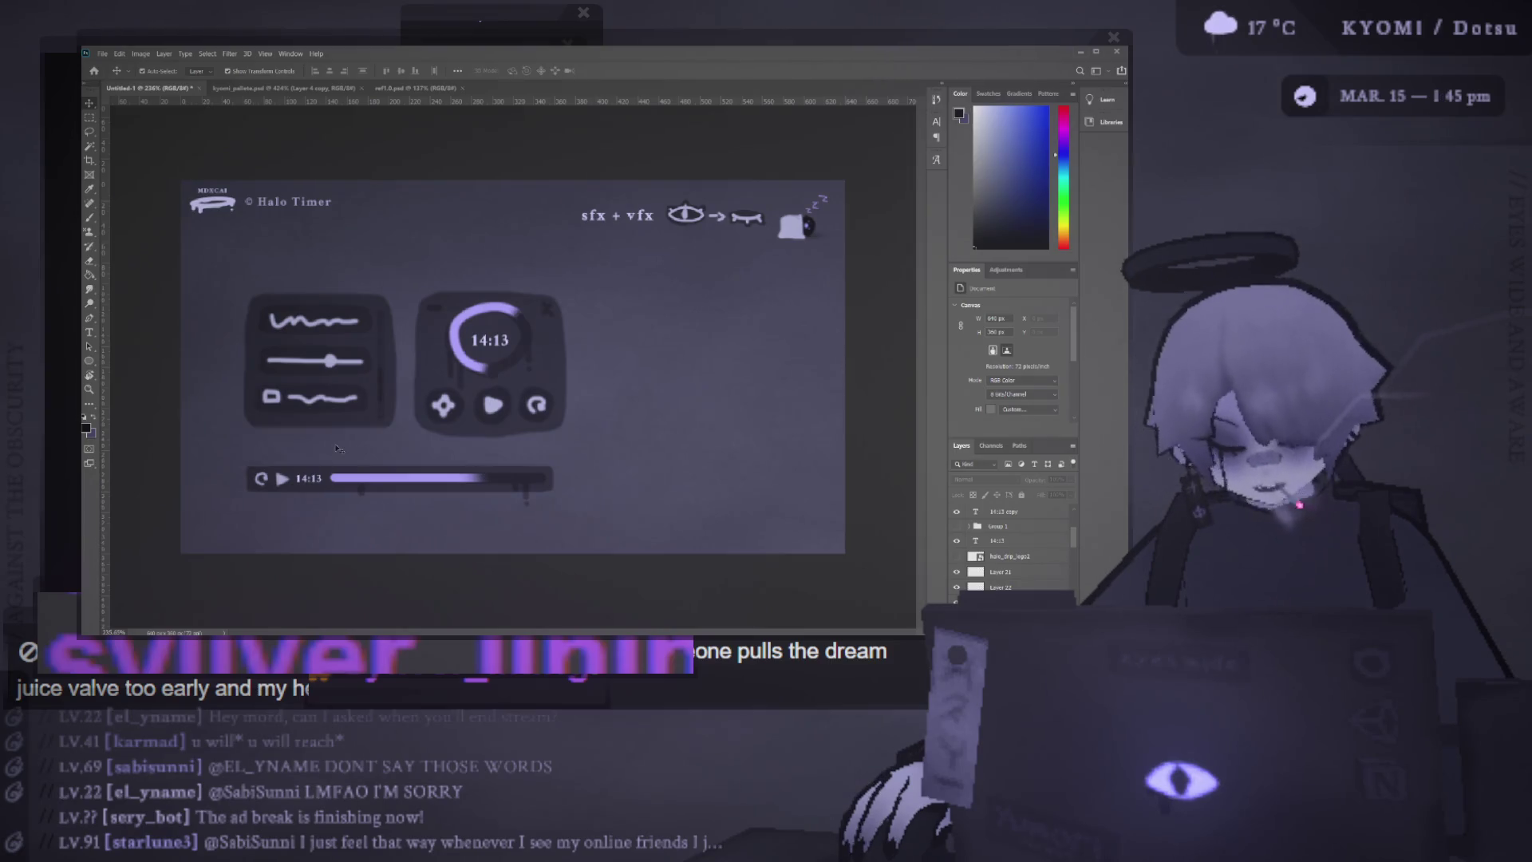
Move the UI elements further right and reframe the canvas view
drag(182, 301, 604, 506)
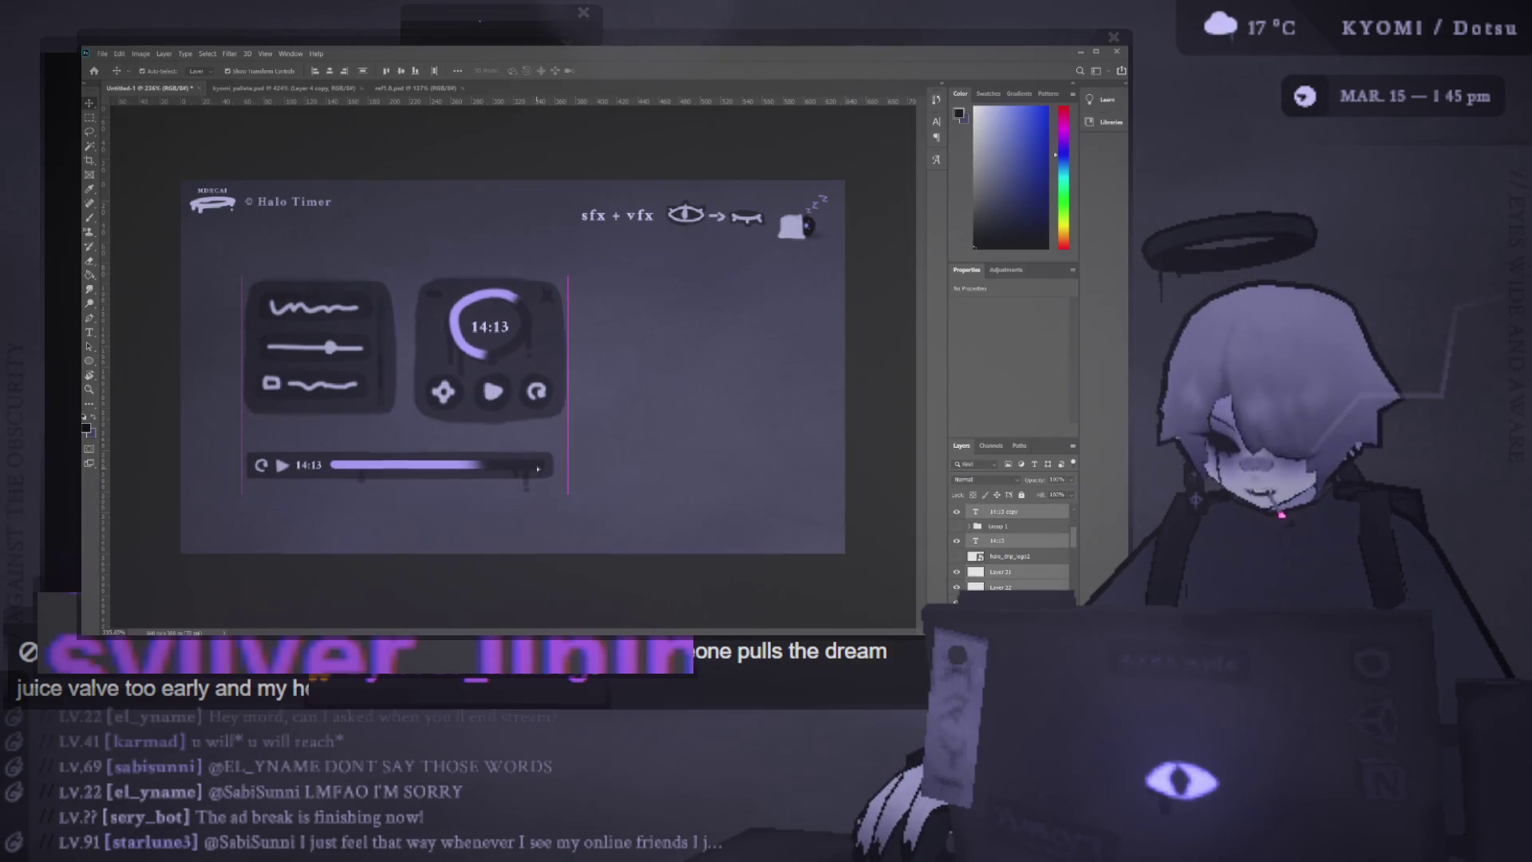
mouse_move(488, 482)
mouse_down()
mouse_move(656, 484)
mouse_move(540, 484)
mouse_up()
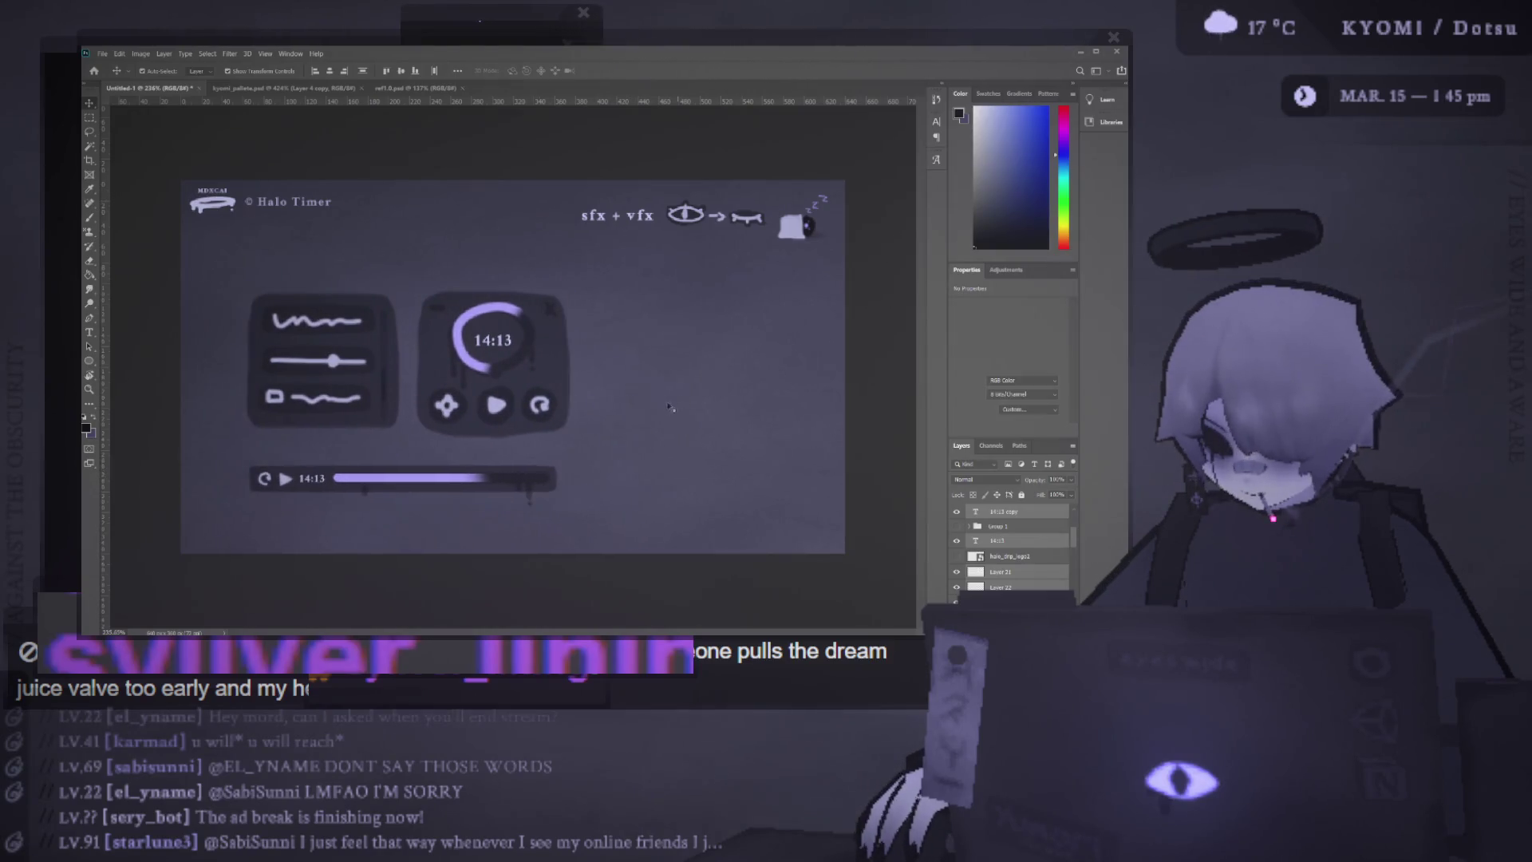
click(727, 439)
key(ctrl+minus)
key(ctrl+plus)
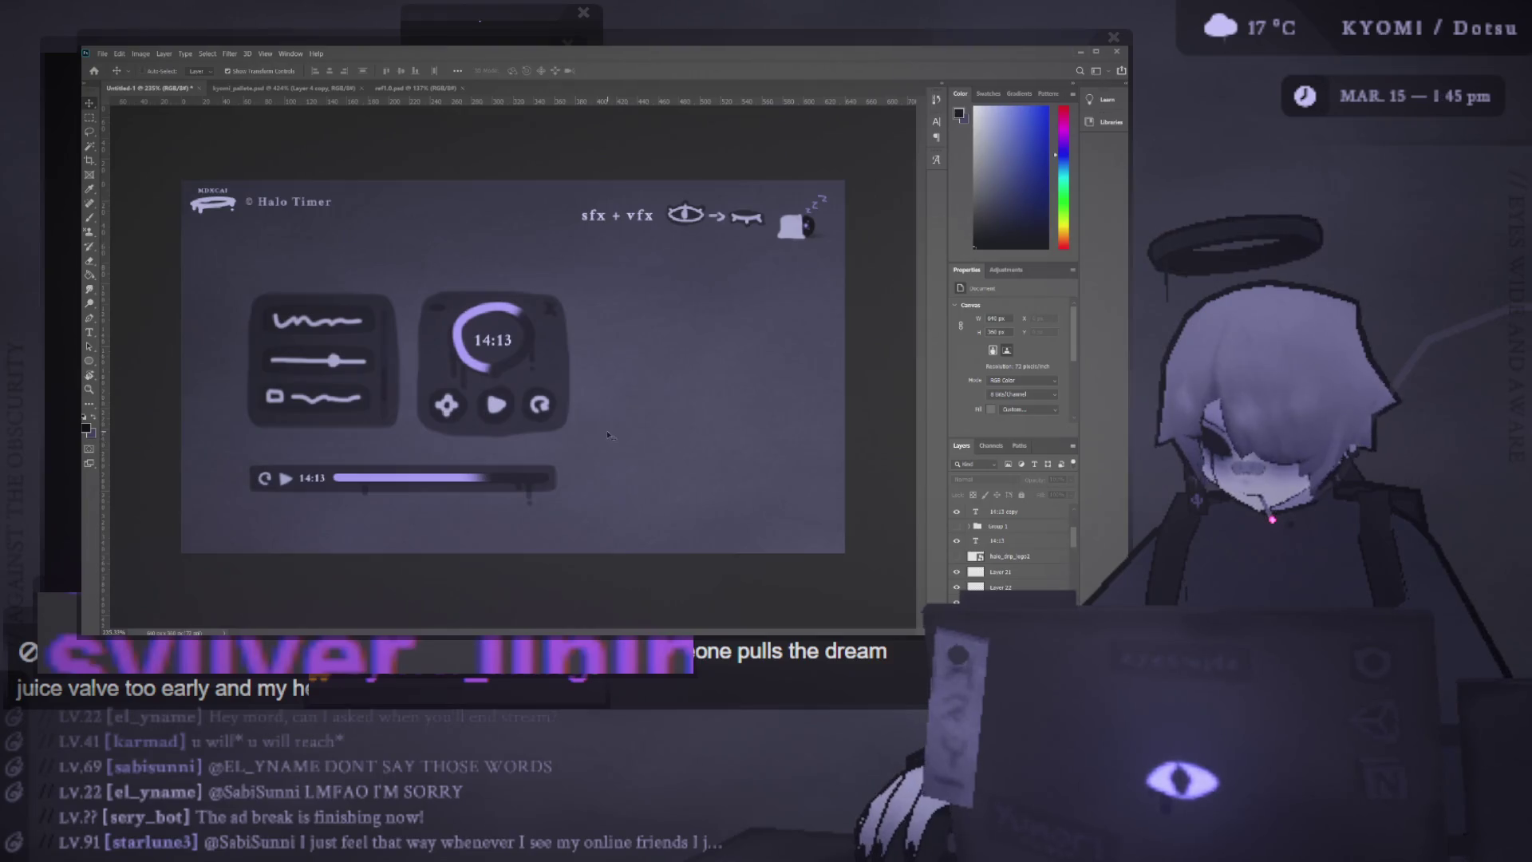
Paste the faint drippy ring right of the timer panel and begin scaling it
key(ctrl+v)
mouse_move(487, 380)
mouse_down()
mouse_move(648, 356)
mouse_move(674, 375)
mouse_move(770, 362)
mouse_up()
key(ctrl+t)
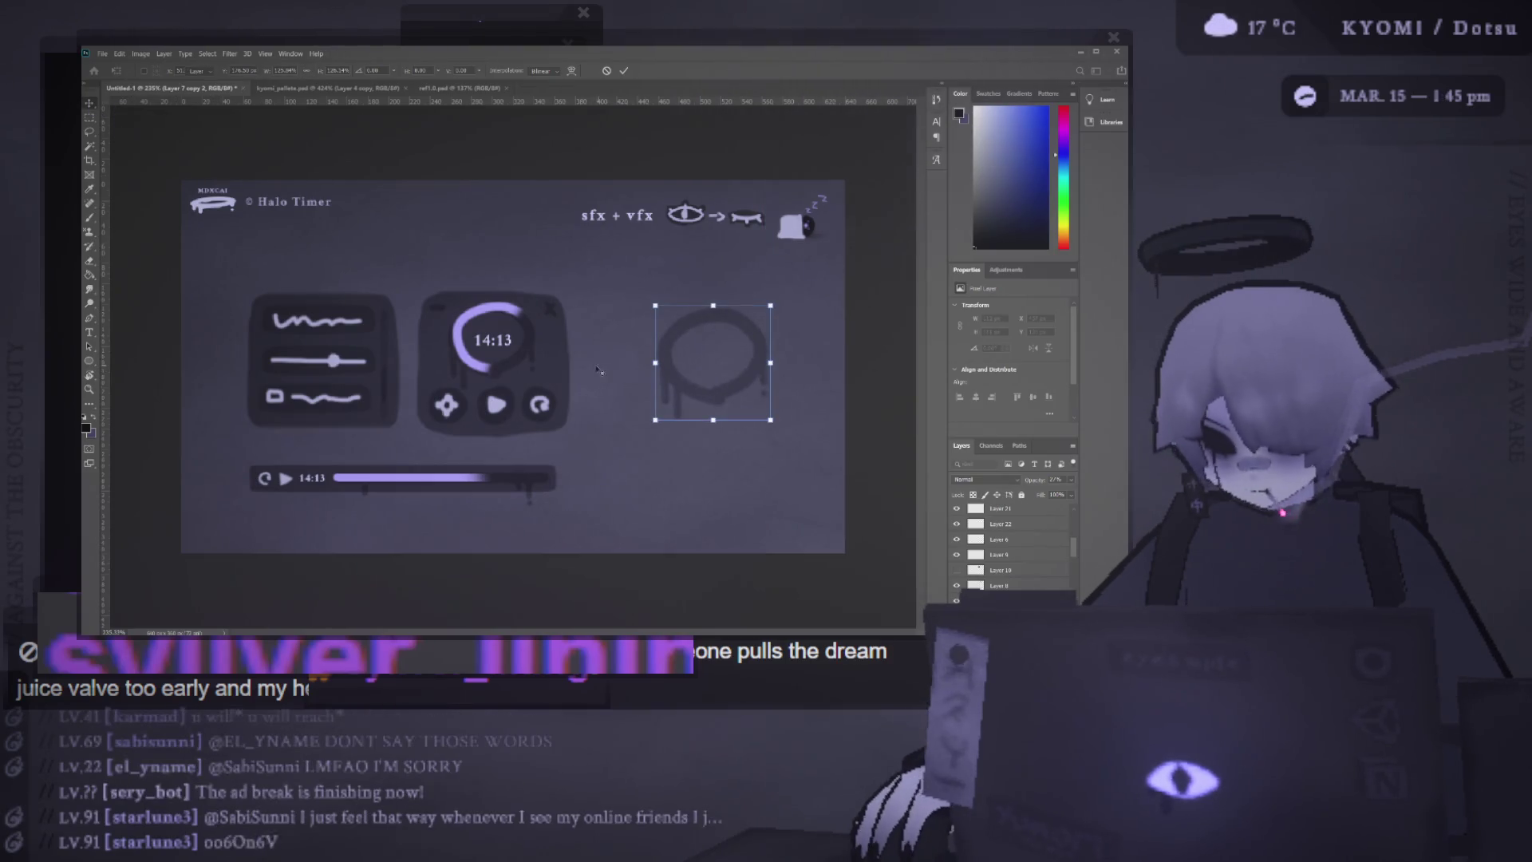
Commit the ring's resize, nudge it left, and make it fully opaque and inverted to white
key(Return)
drag(755, 374, 707, 375)
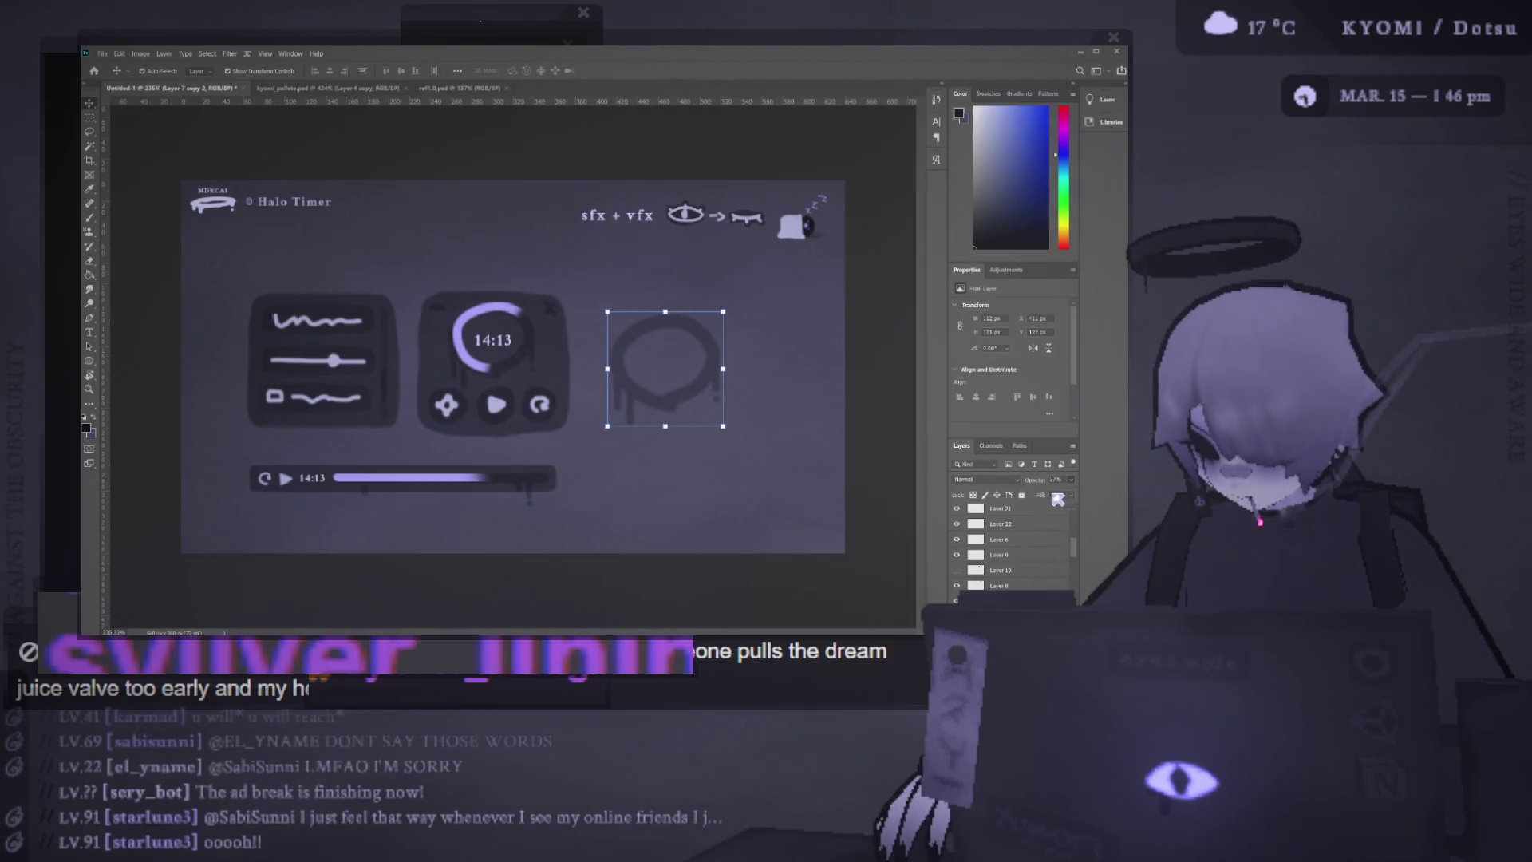
key(0)
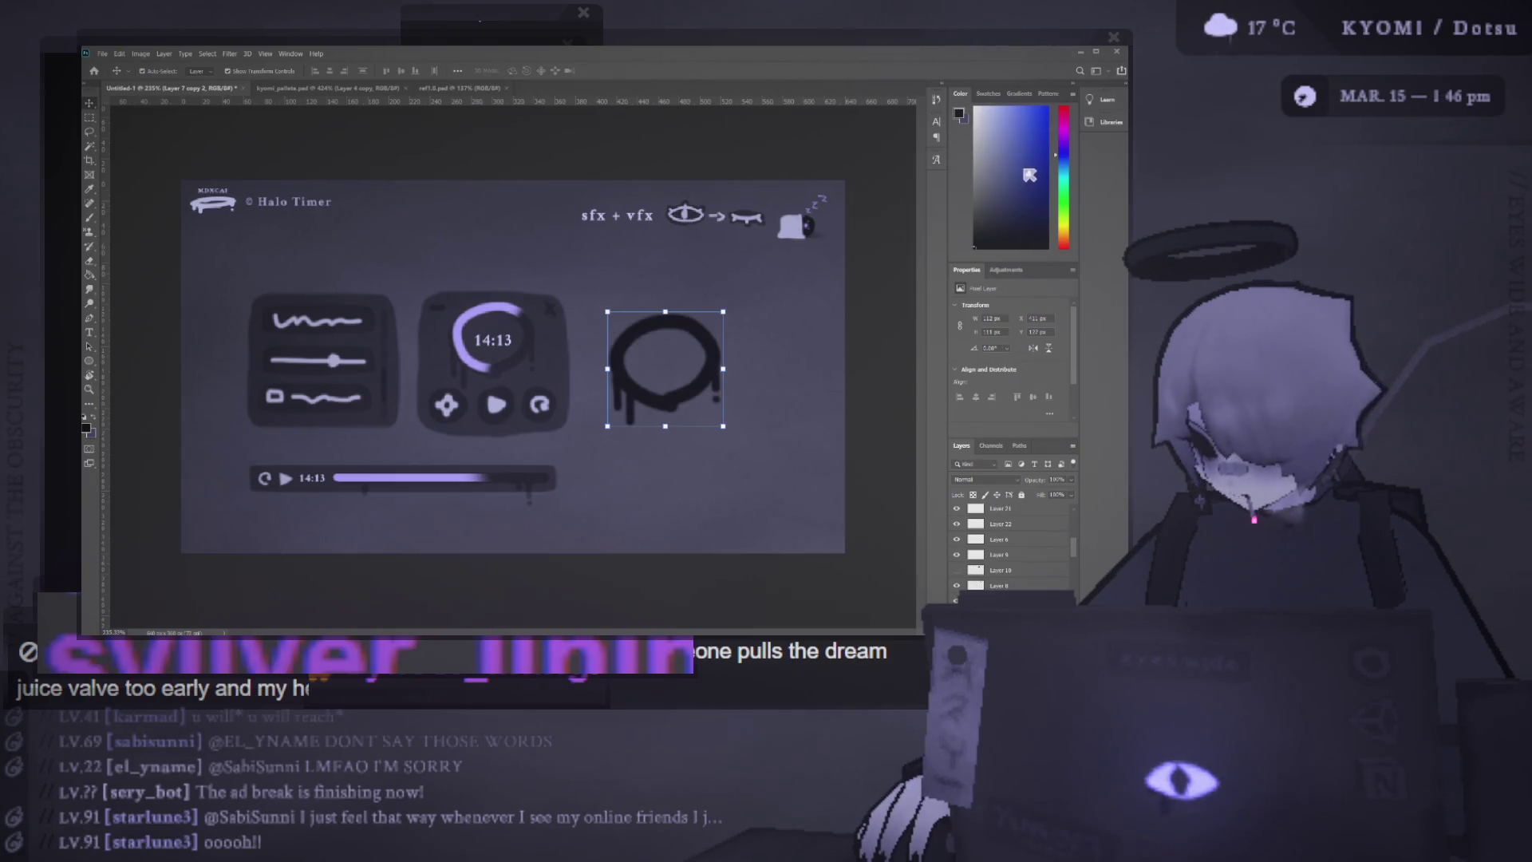
key(h)
key(ctrl+i)
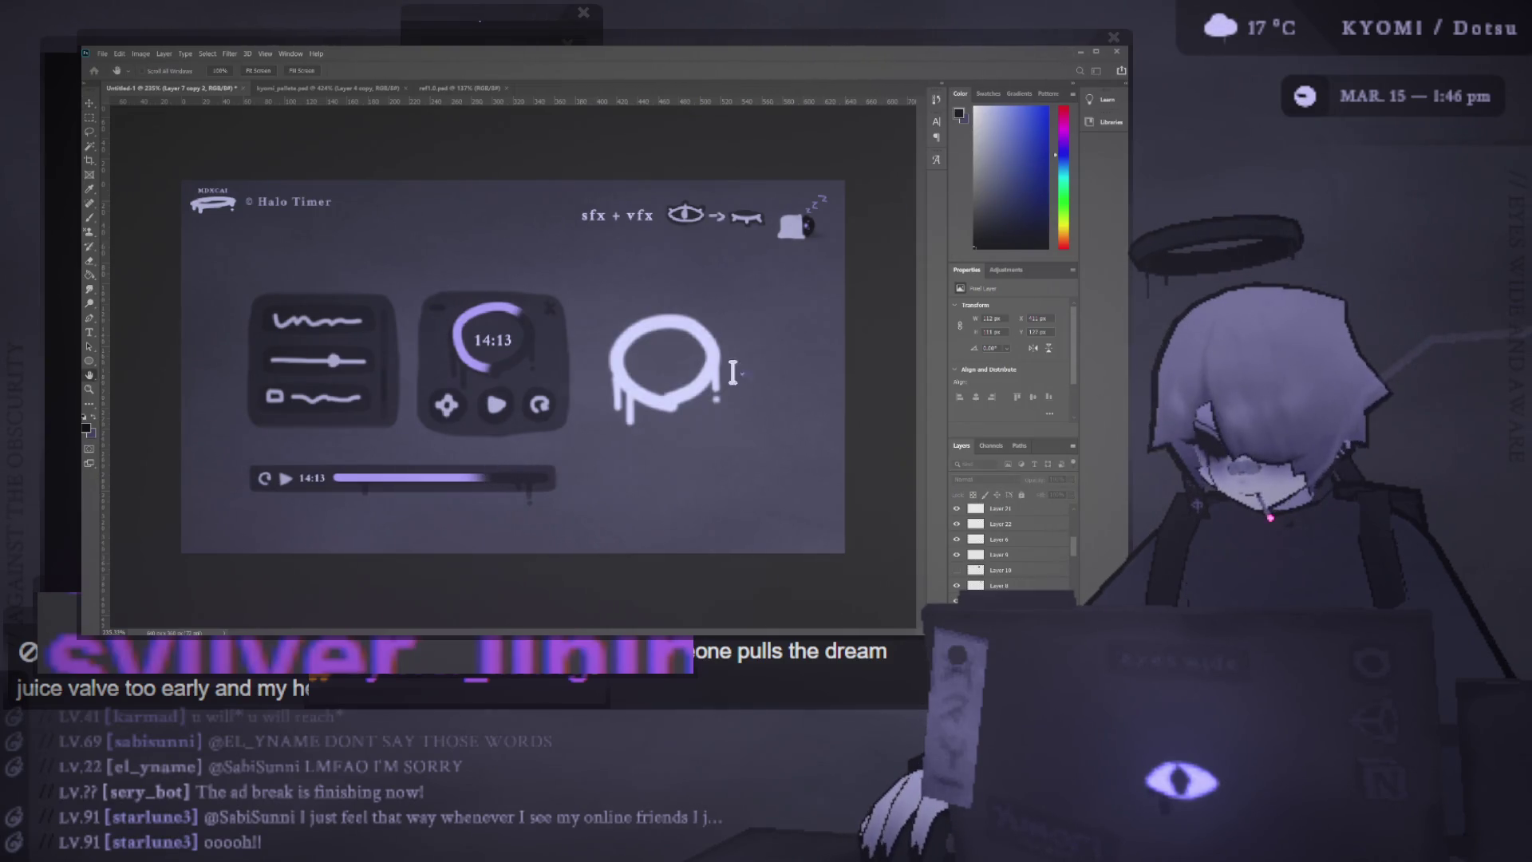
Shrink the white ring to about half size and move it down-left toward the progress bar
key(v)
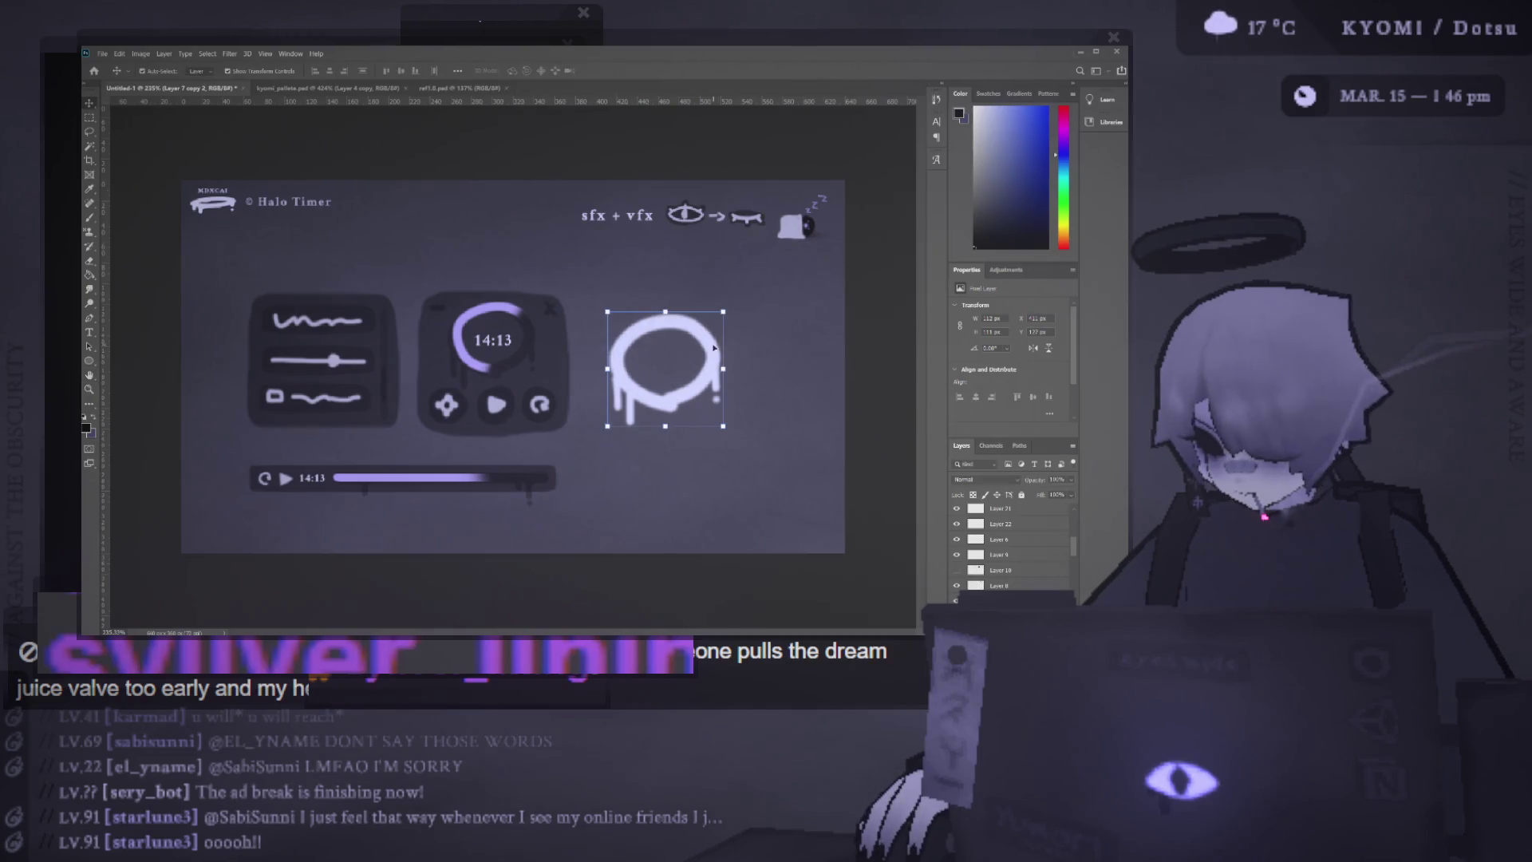
mouse_move(726, 367)
mouse_down()
mouse_move(658, 371)
mouse_move(656, 407)
mouse_up()
click(633, 73)
scroll(631, 375, down, 3)
scroll(579, 432, up, 5)
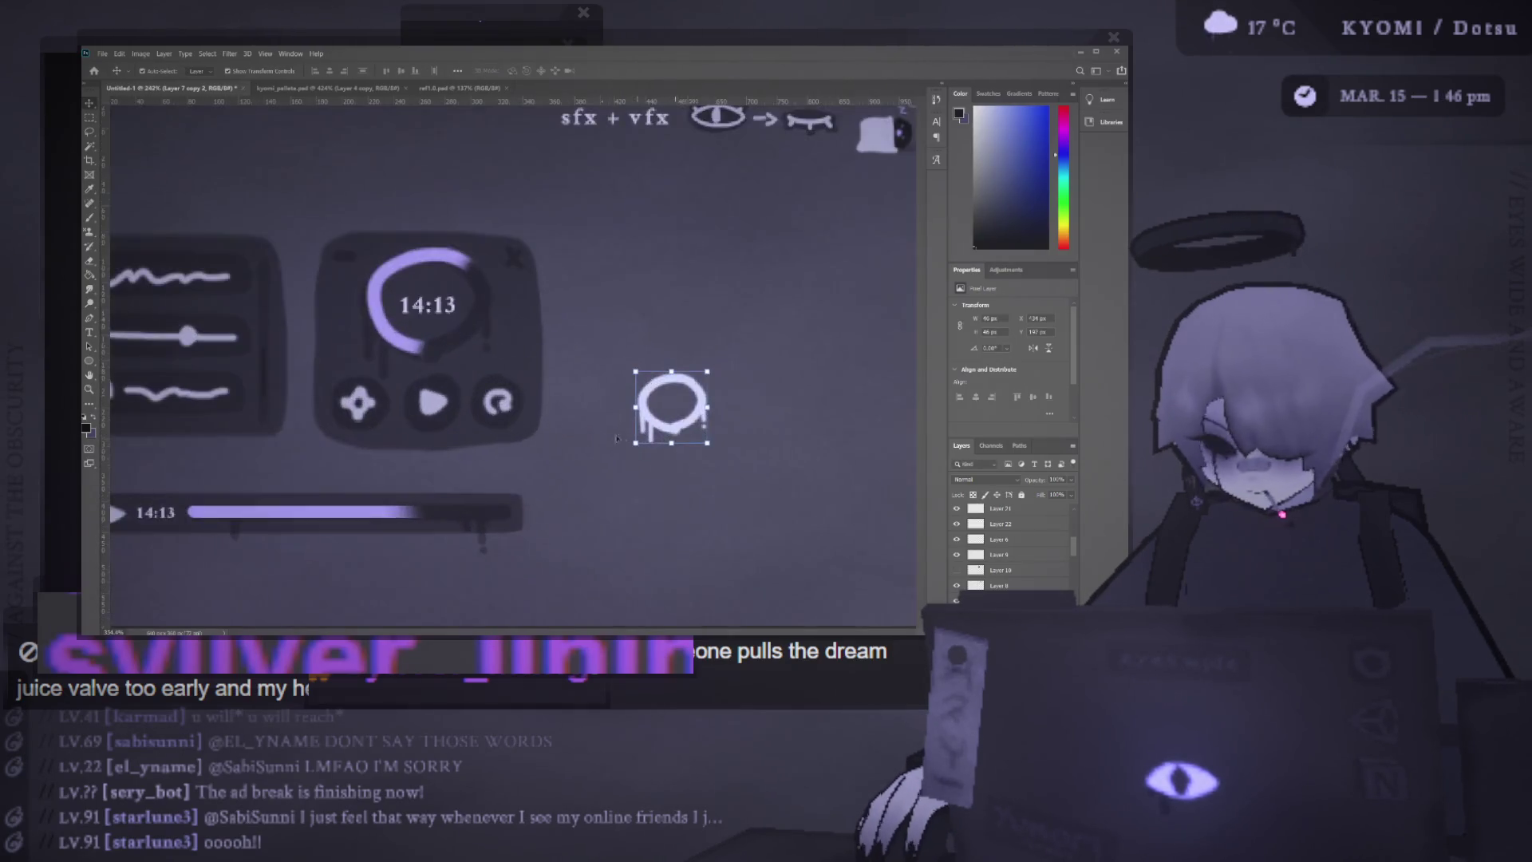
scroll(579, 431, down, 3)
mouse_move(644, 421)
mouse_down()
mouse_move(582, 545)
mouse_move(636, 525)
mouse_move(614, 538)
mouse_move(629, 531)
mouse_move(227, 492)
mouse_up()
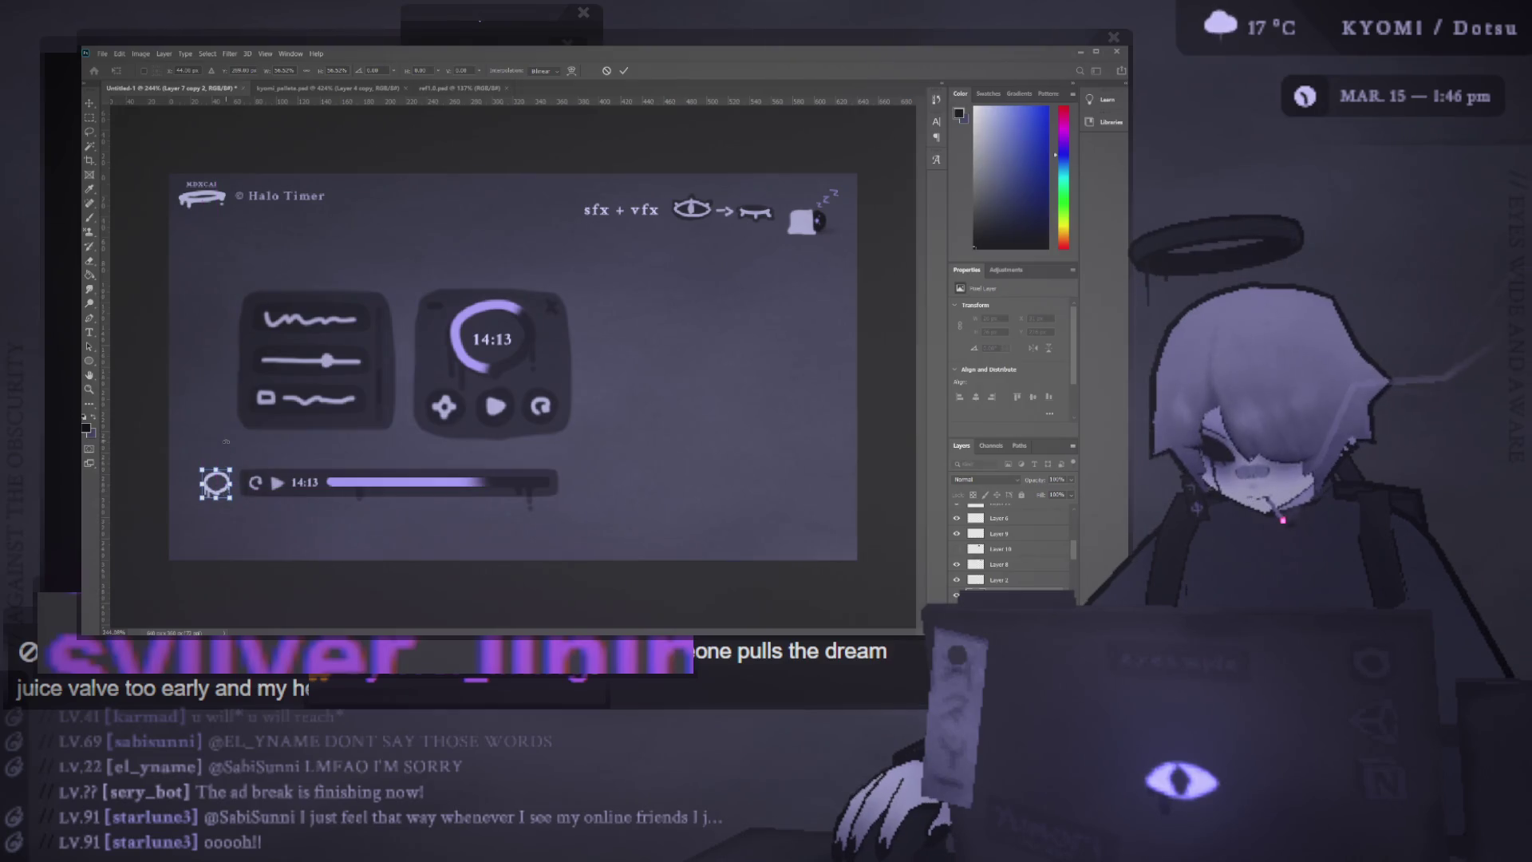
Commit the ring's transform and try positions before placing it beside the progress bar's right end
key(Return)
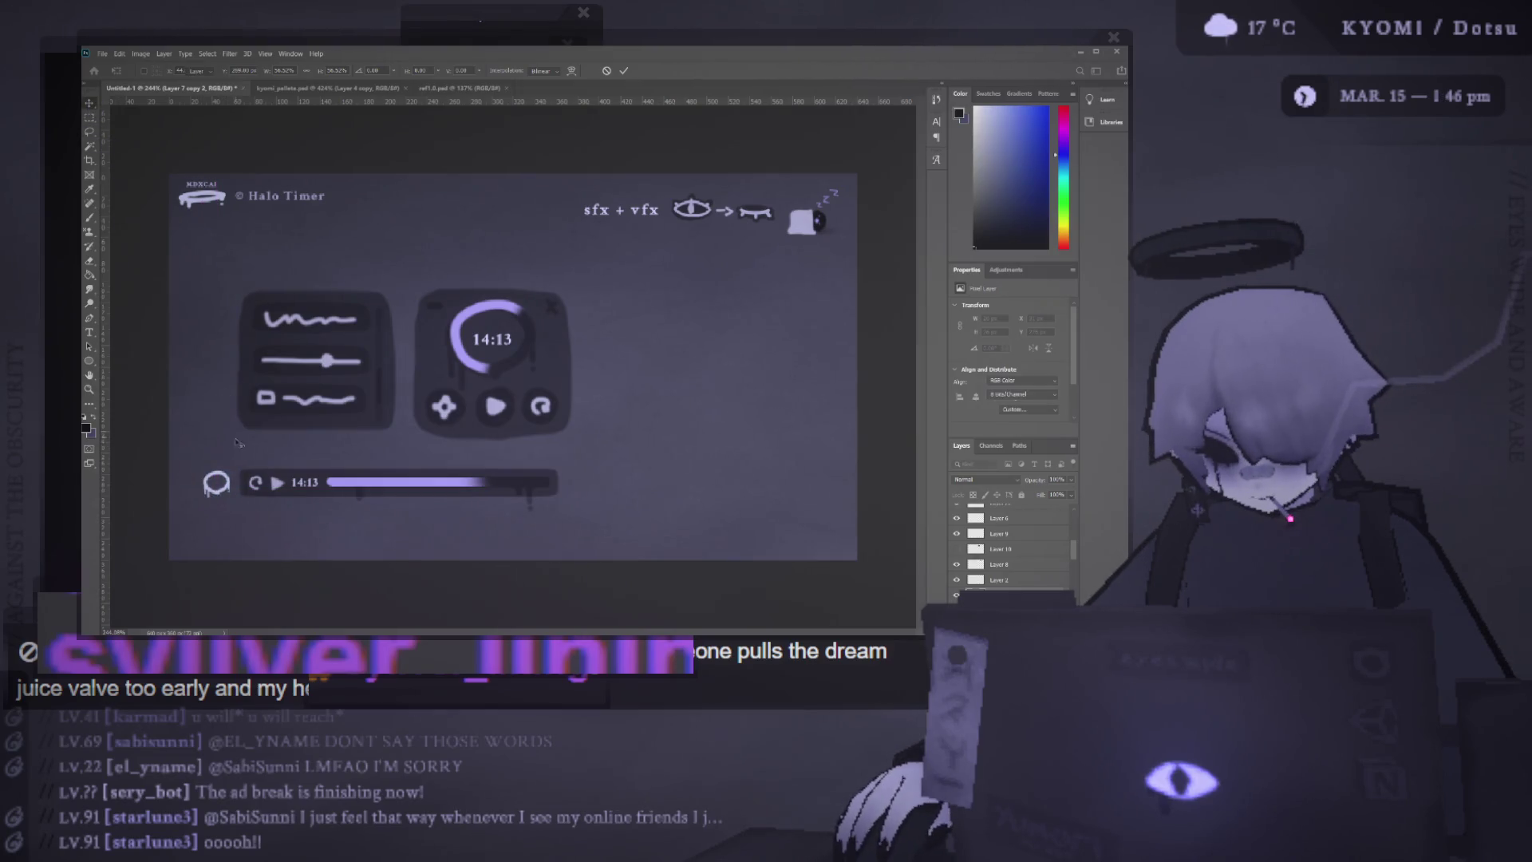
drag(224, 479, 569, 366)
click(215, 483)
mouse_move(216, 483)
mouse_down()
mouse_move(499, 345)
mouse_move(620, 335)
mouse_move(602, 317)
mouse_up()
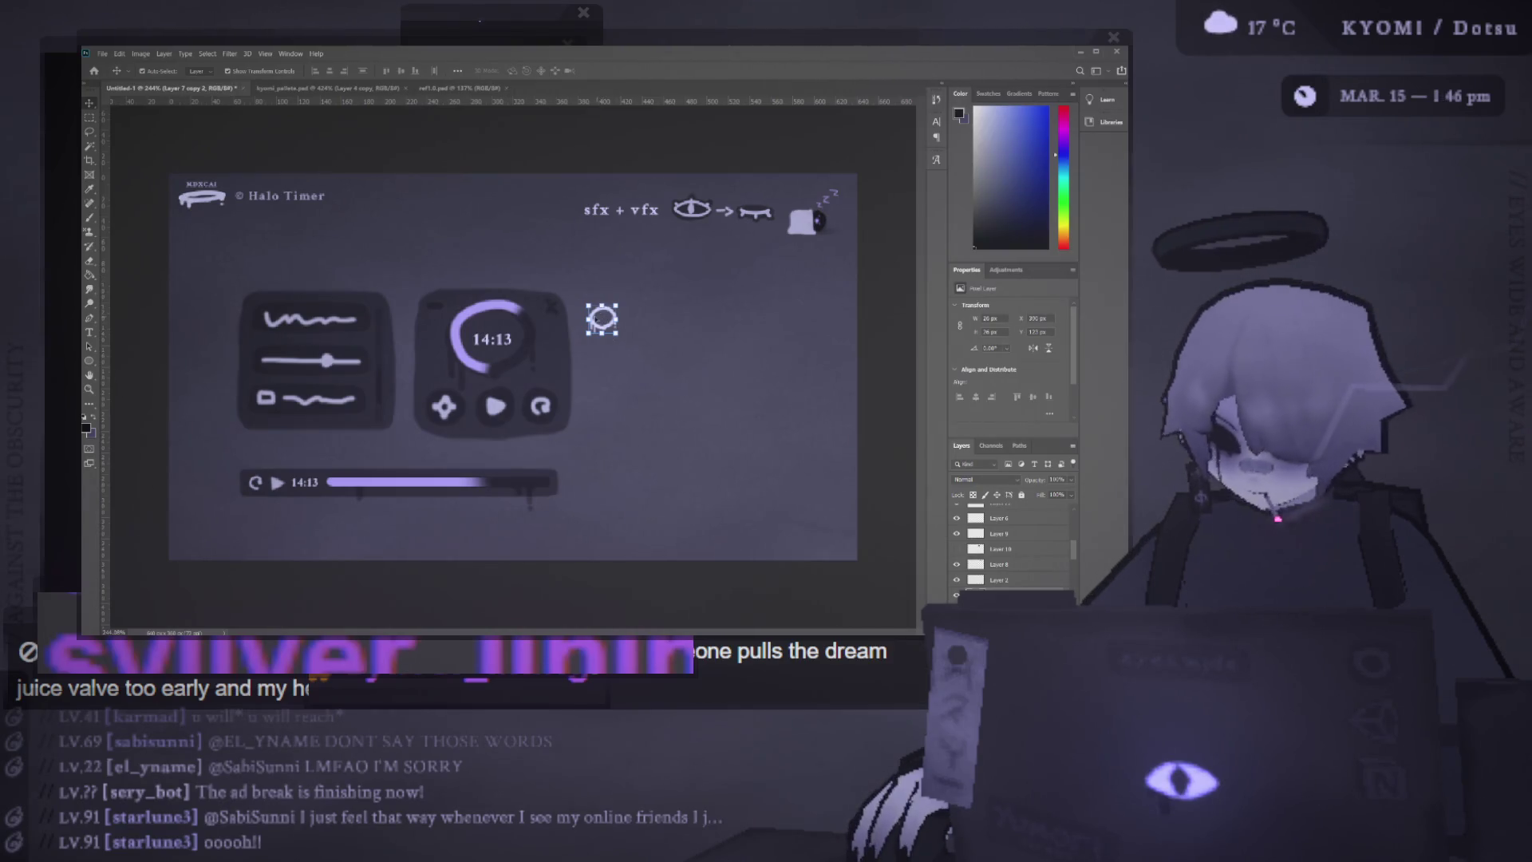
drag(615, 328, 537, 264)
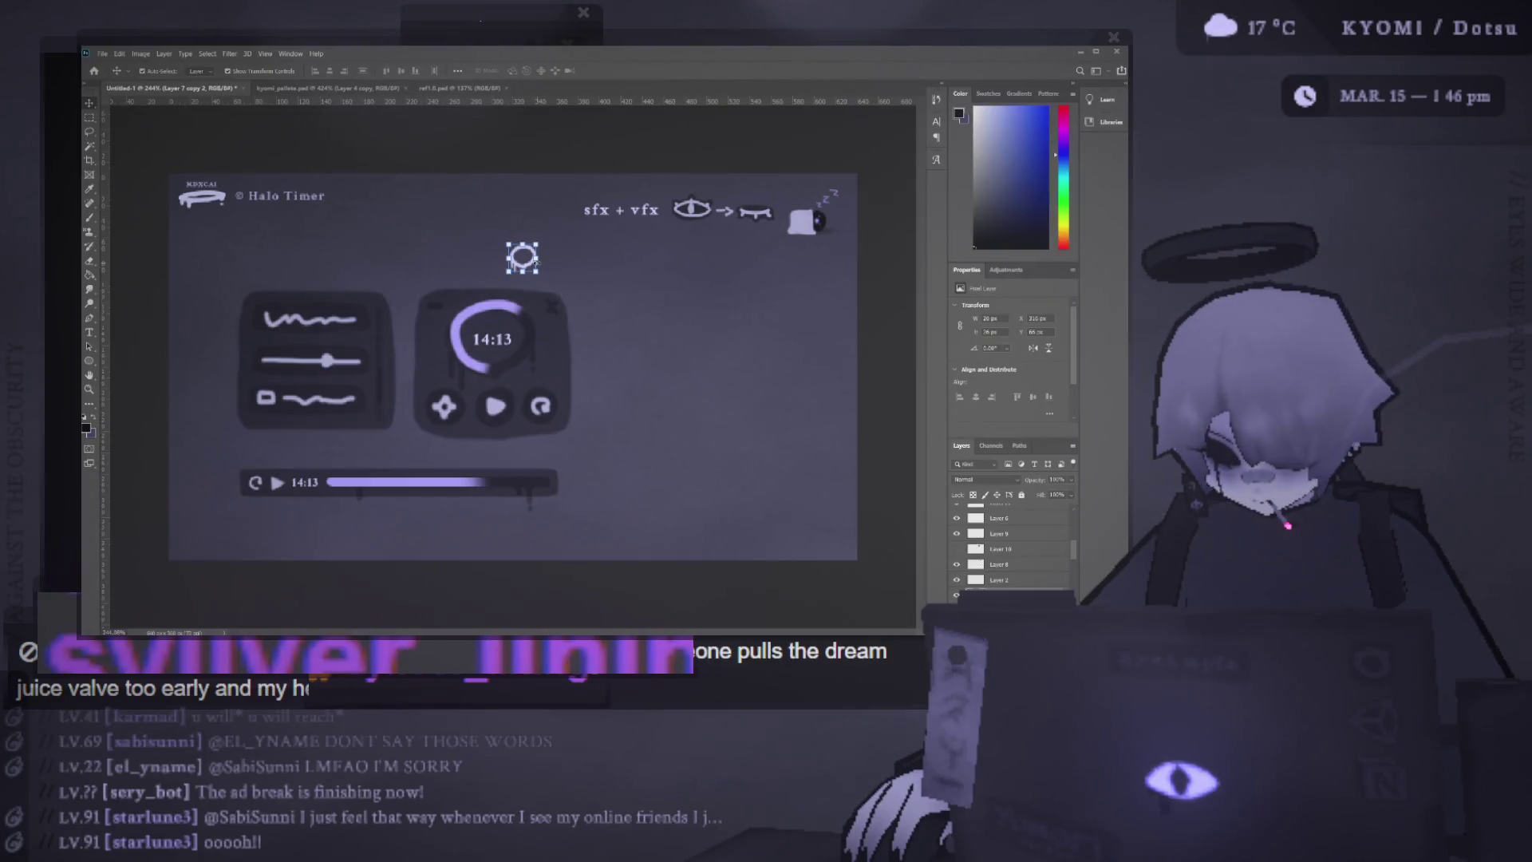
drag(526, 261, 586, 490)
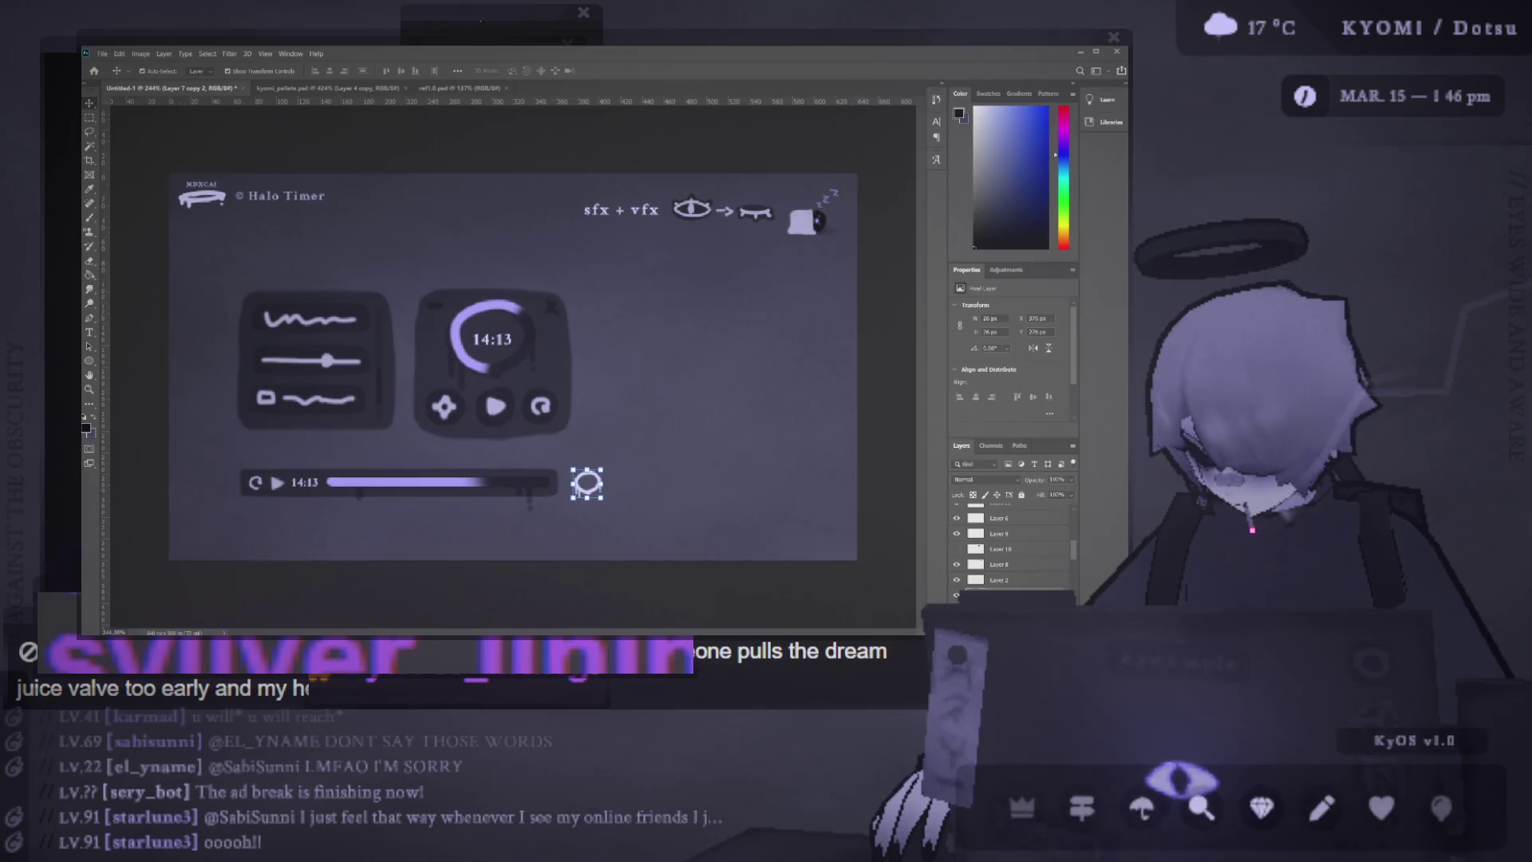
click(695, 498)
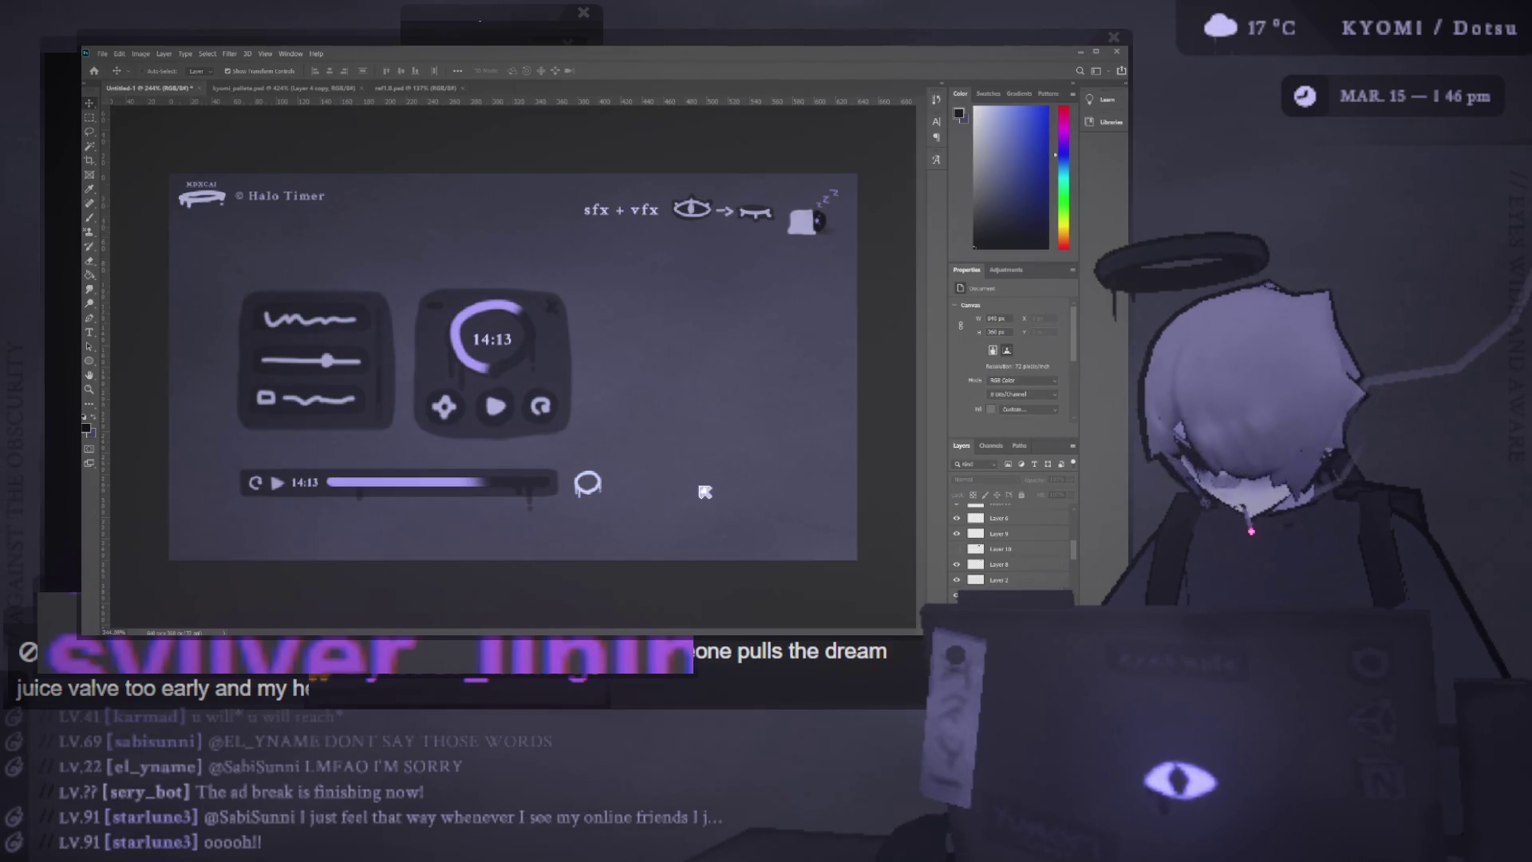
Paint a dark band across the canvas bottom on Layer 25 at 30% opacity, then add Layer 26
key(ctrl+z)
key(b)
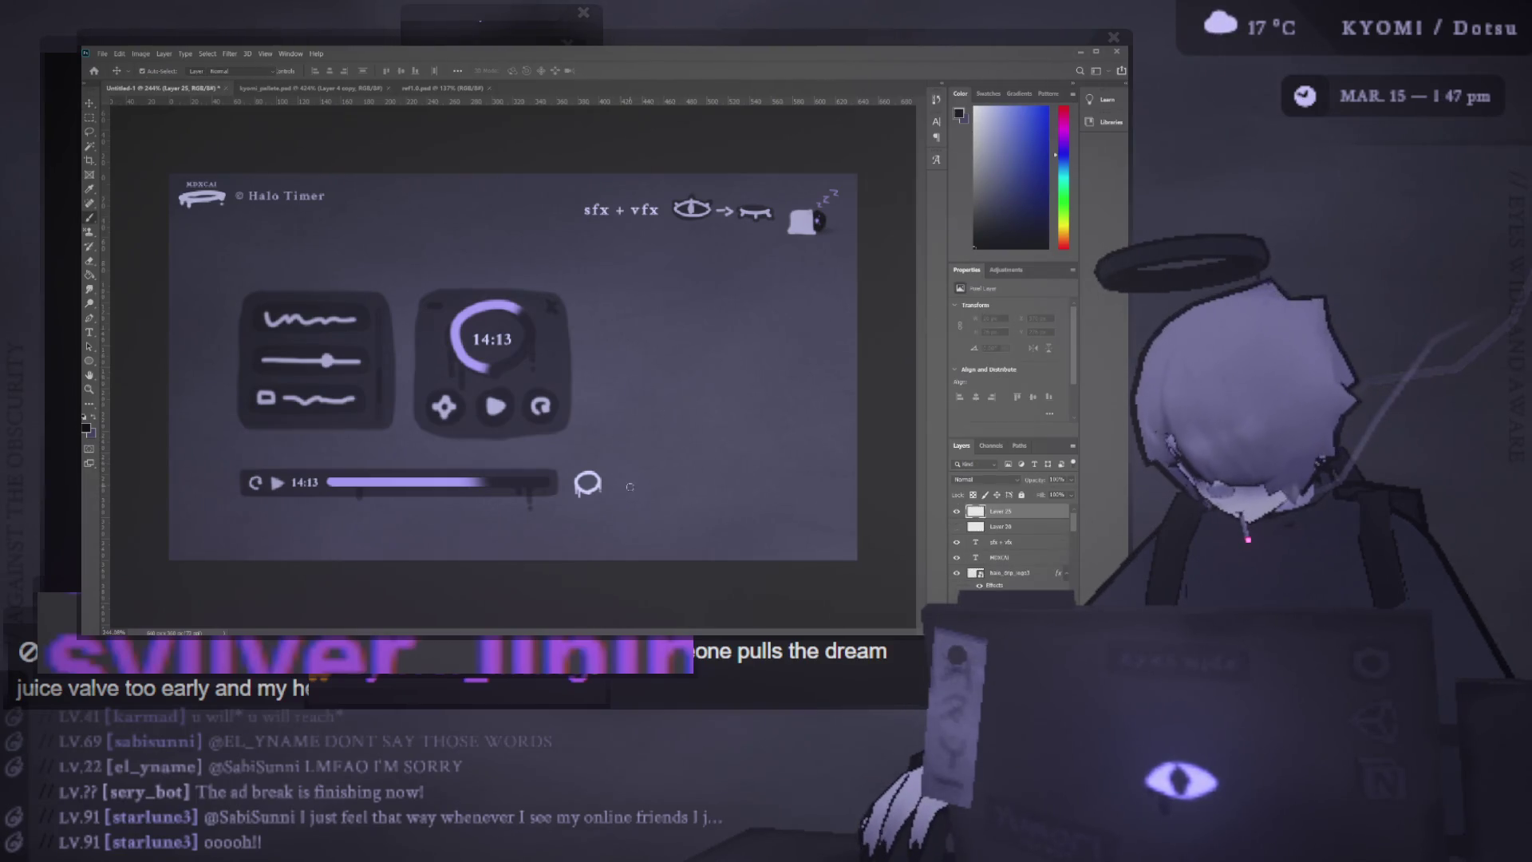
drag(159, 544, 878, 547)
drag(1071, 479, 1046, 496)
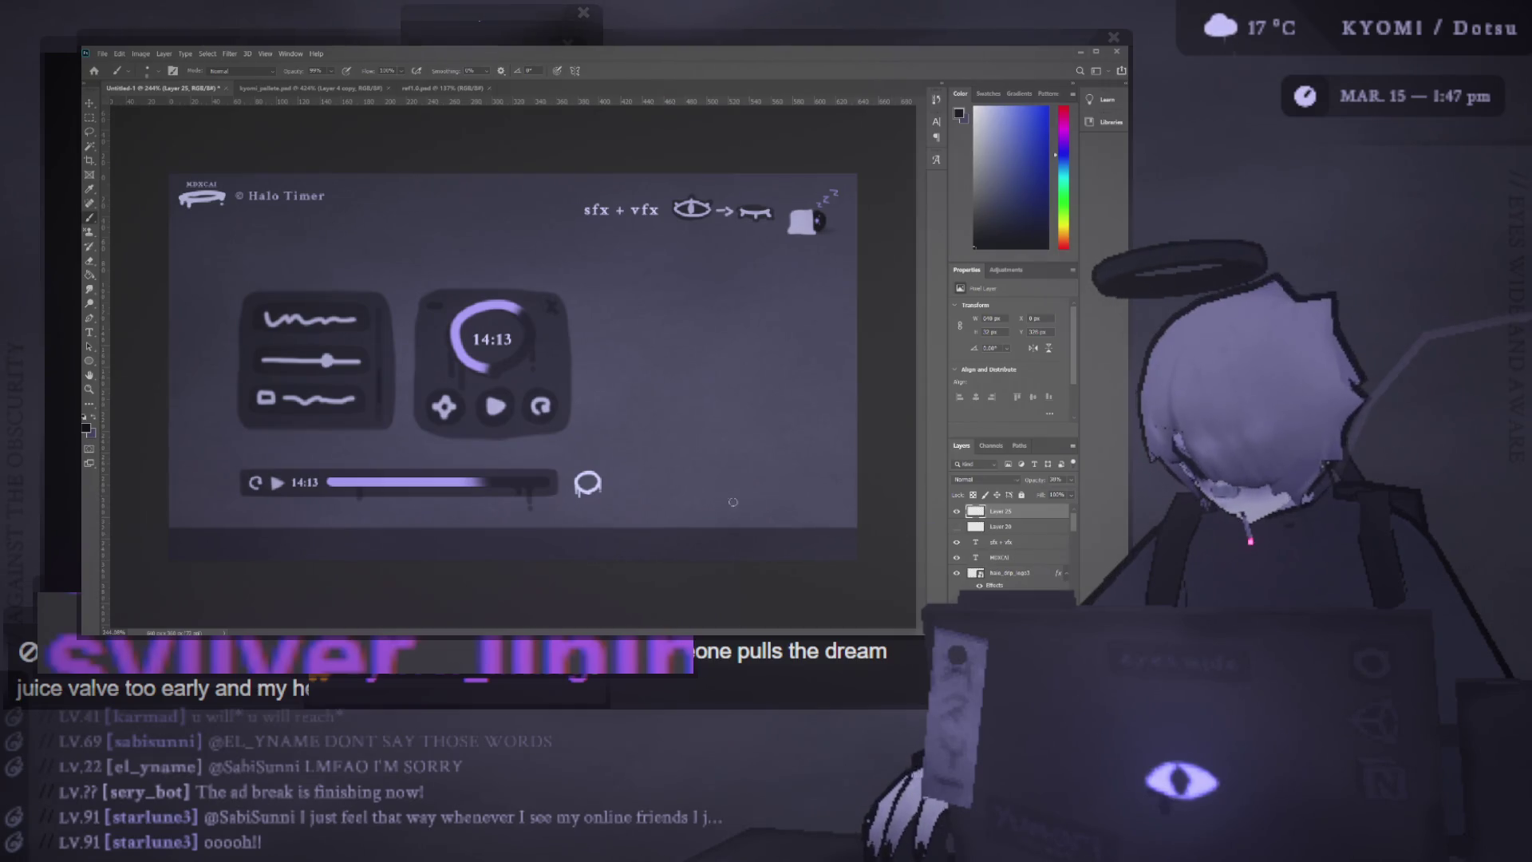
click(977, 231)
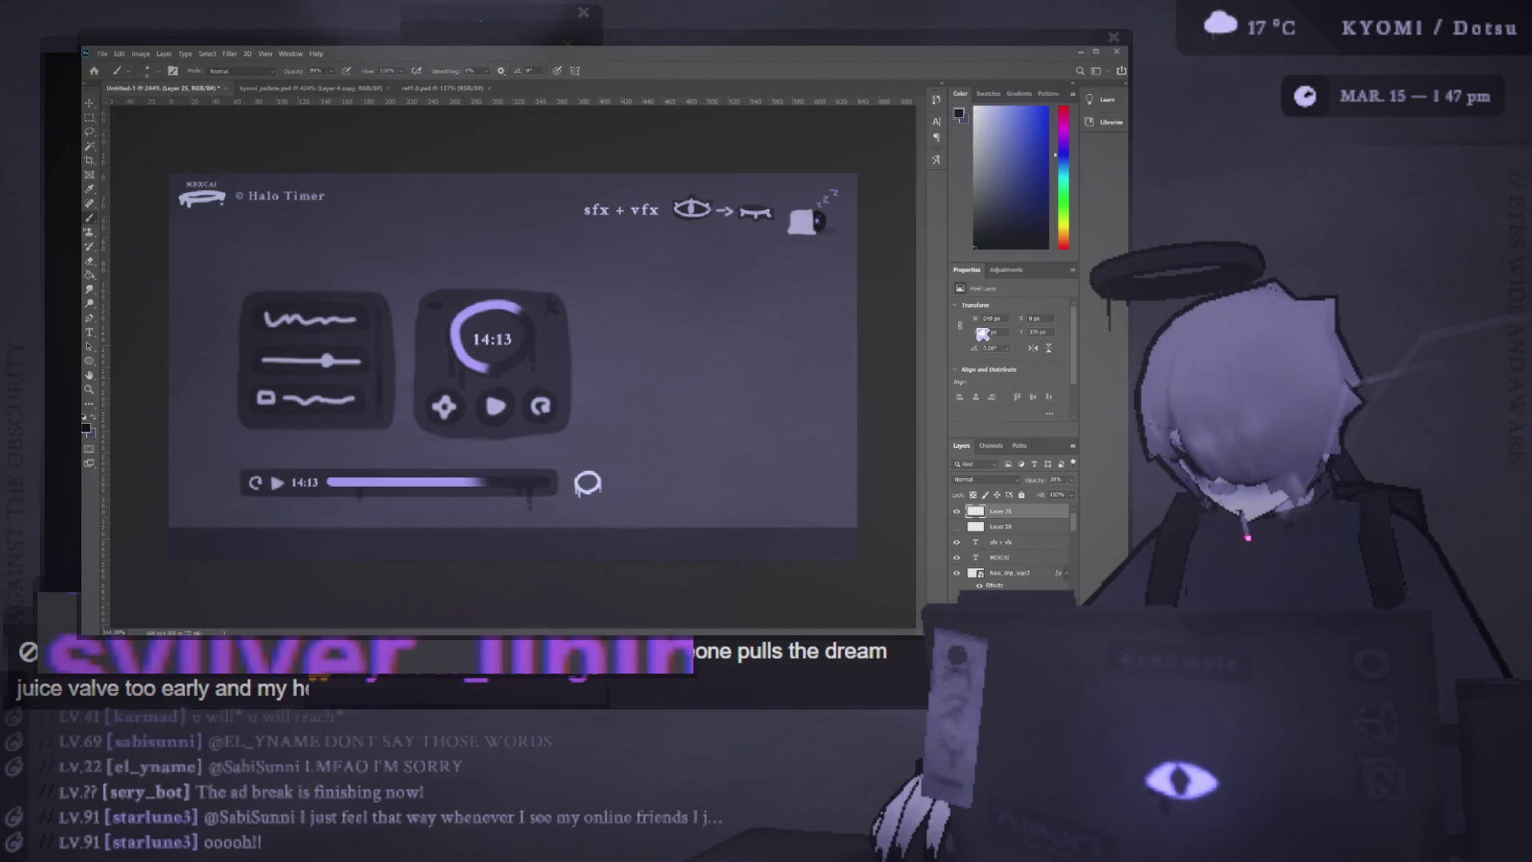
key(ctrl+shift+alt+n)
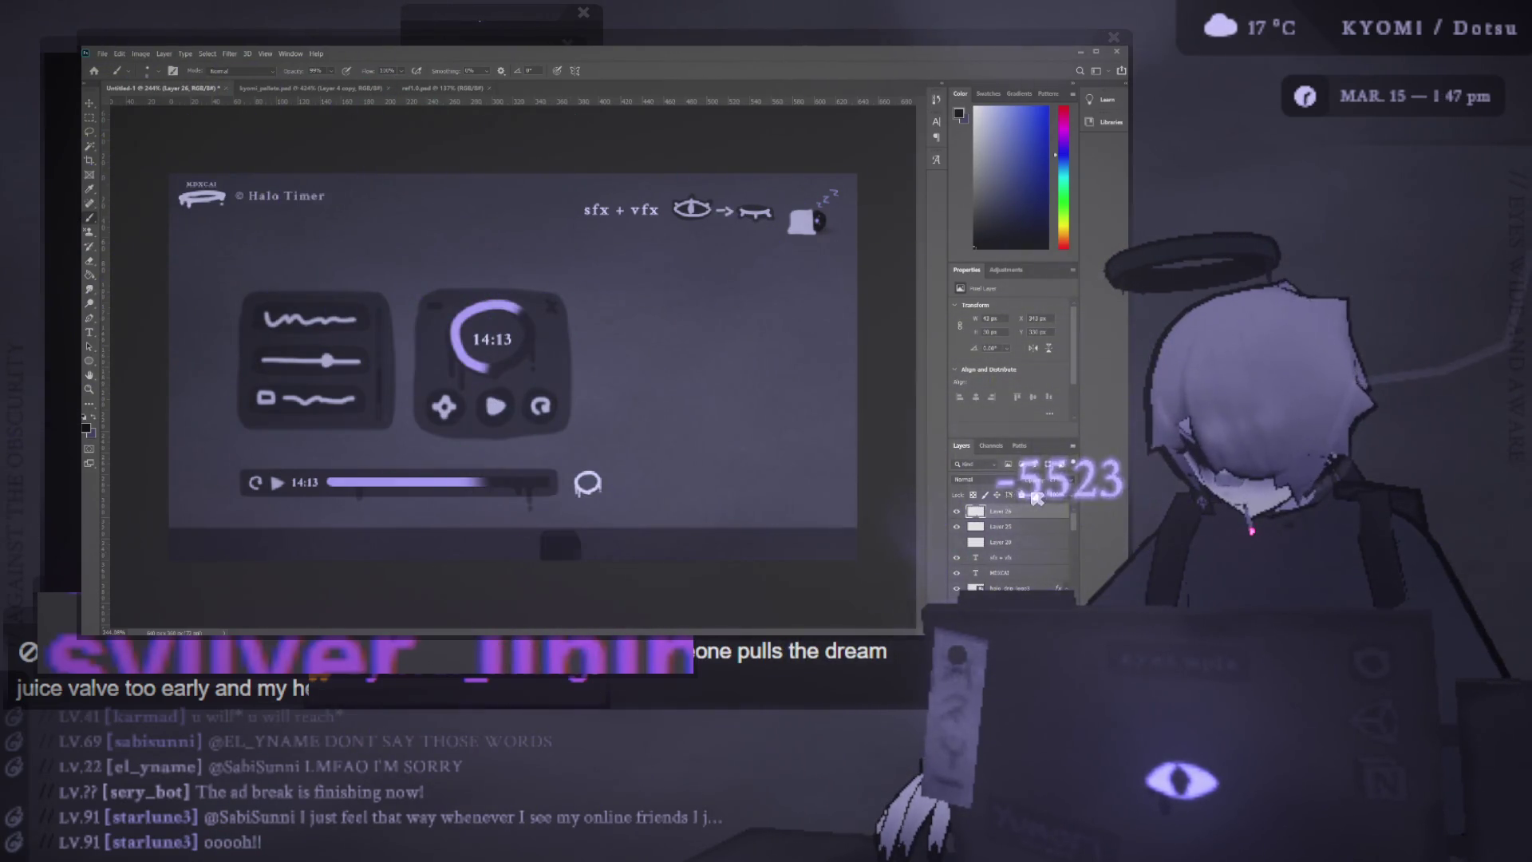
Select the halo icon's layer and move the icon down below the progress bar
click(92, 104)
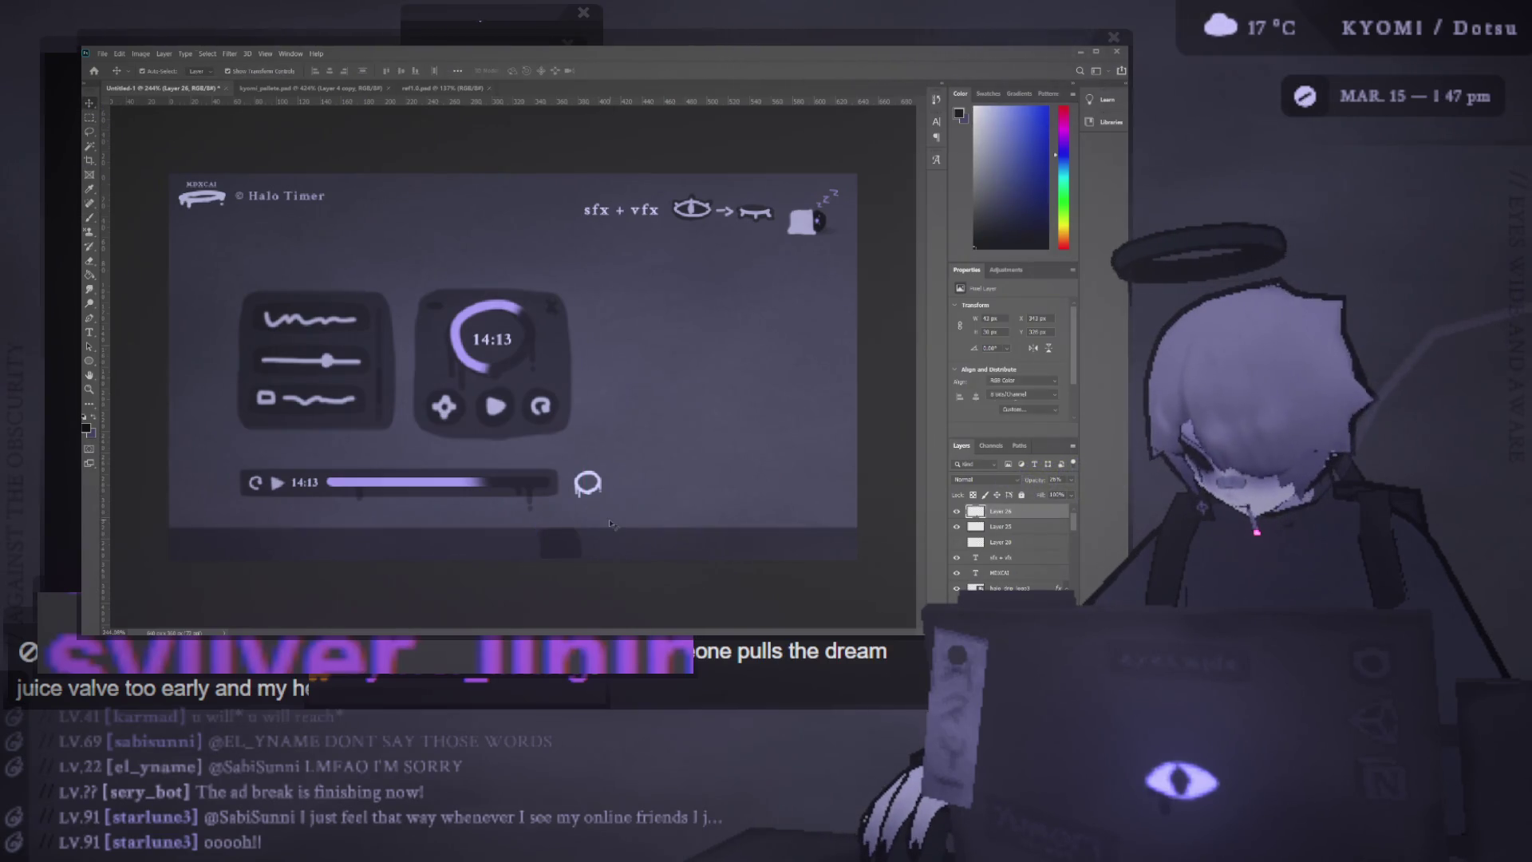
click(610, 525)
key(b)
key(ctrl+z)
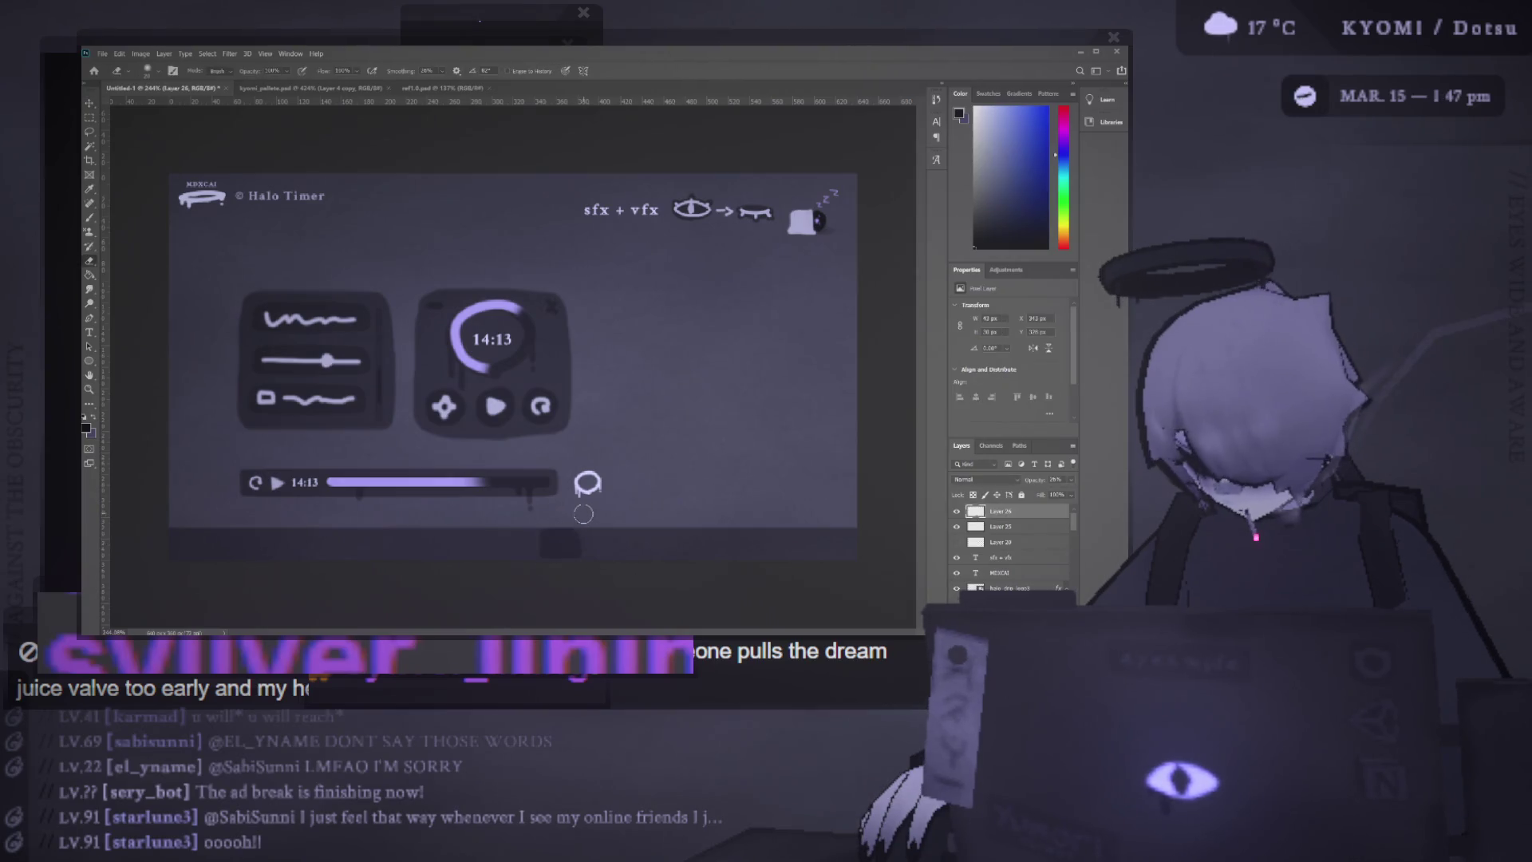
key(v)
click(595, 494)
drag(597, 488, 568, 546)
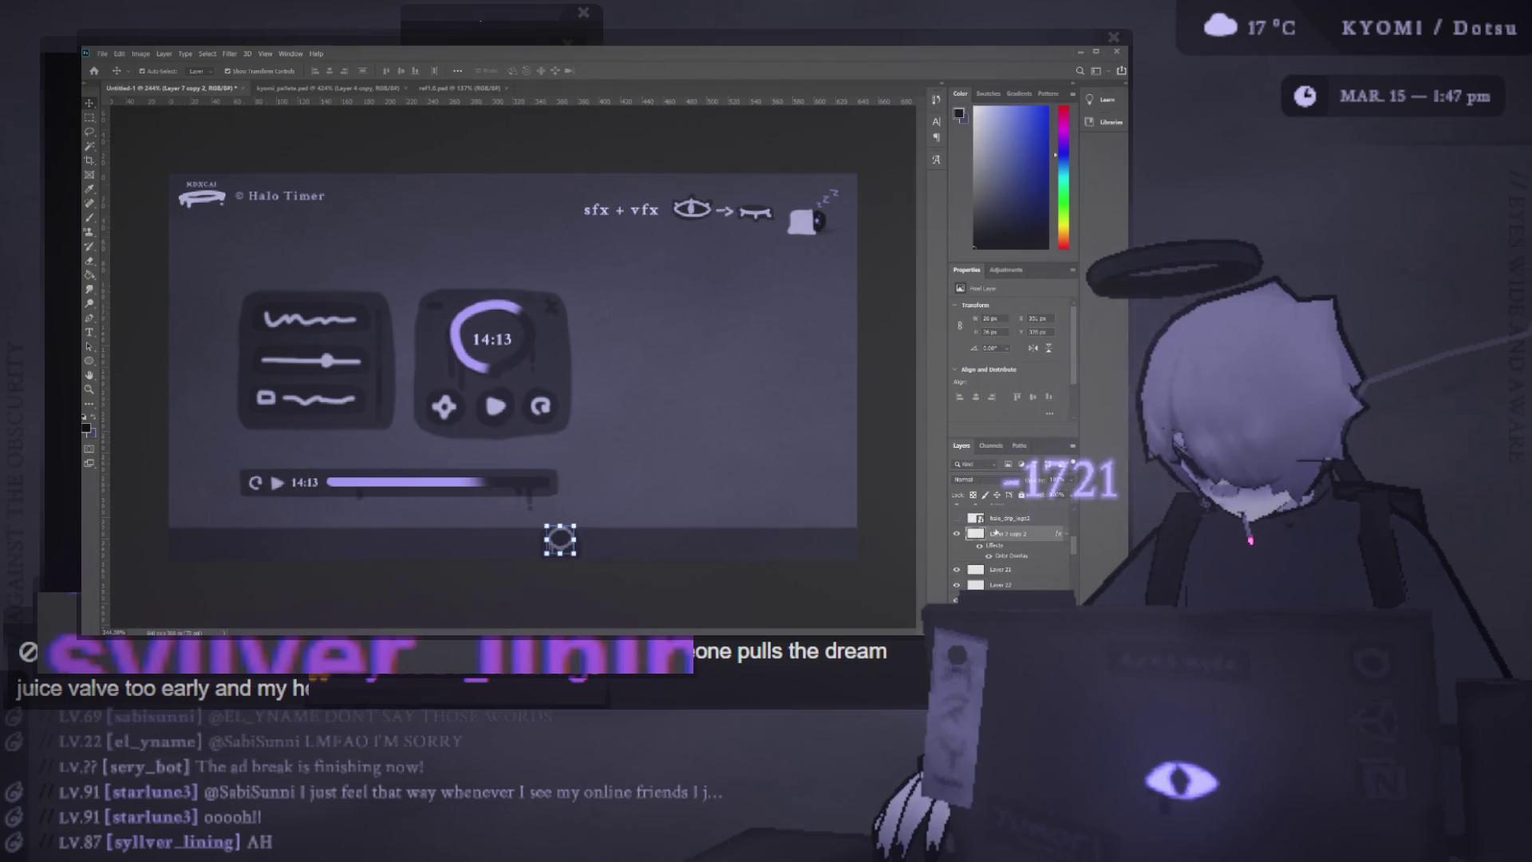
Drag the halo icon's layer out of Group 1 to sit just above sfx + vfx
scroll(993, 543, down, 3)
click(993, 565)
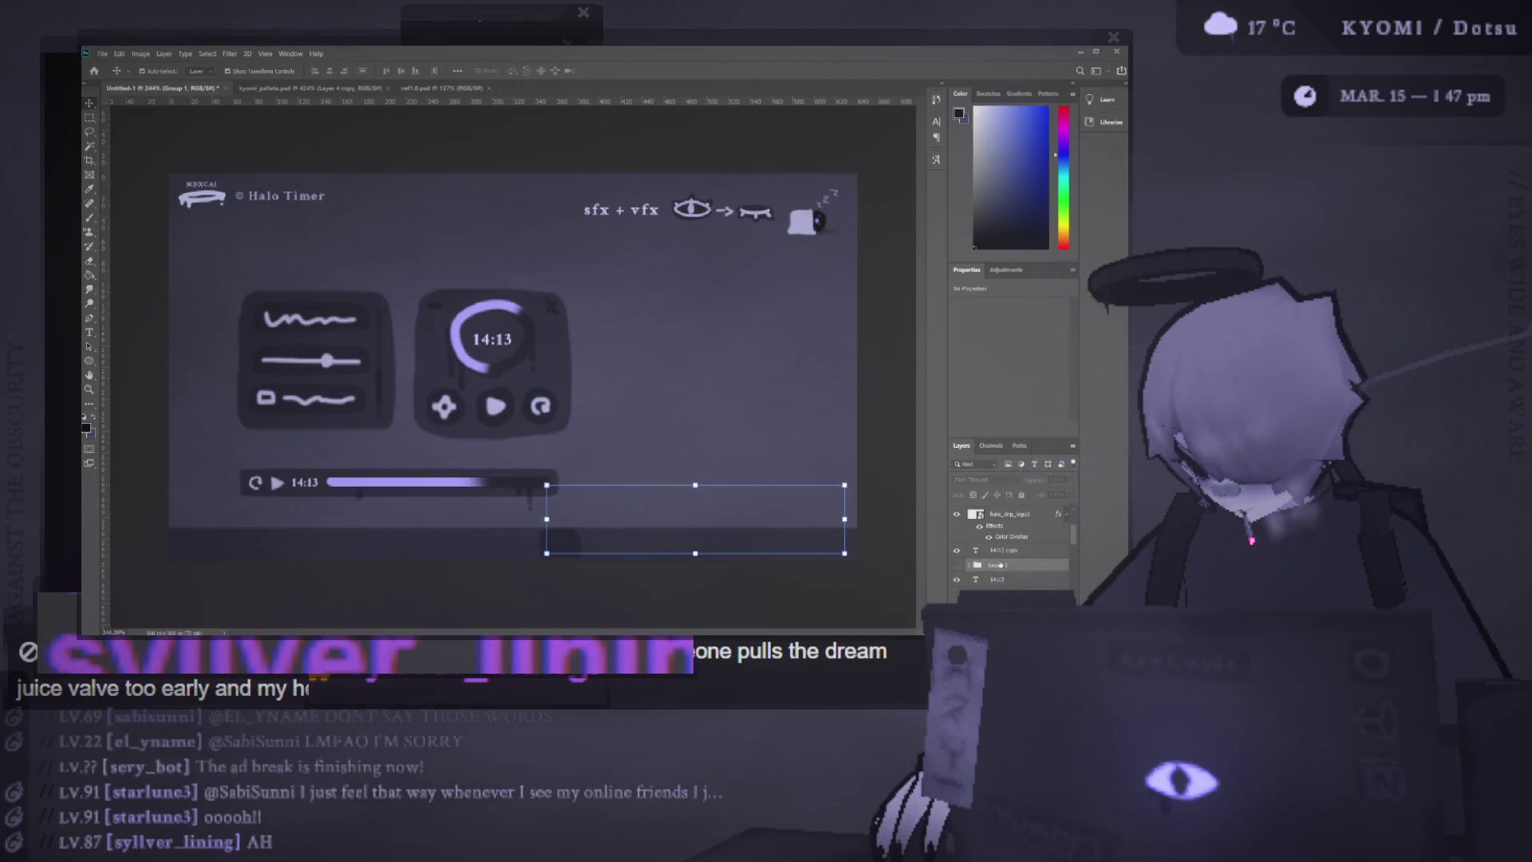
drag(993, 585, 993, 590)
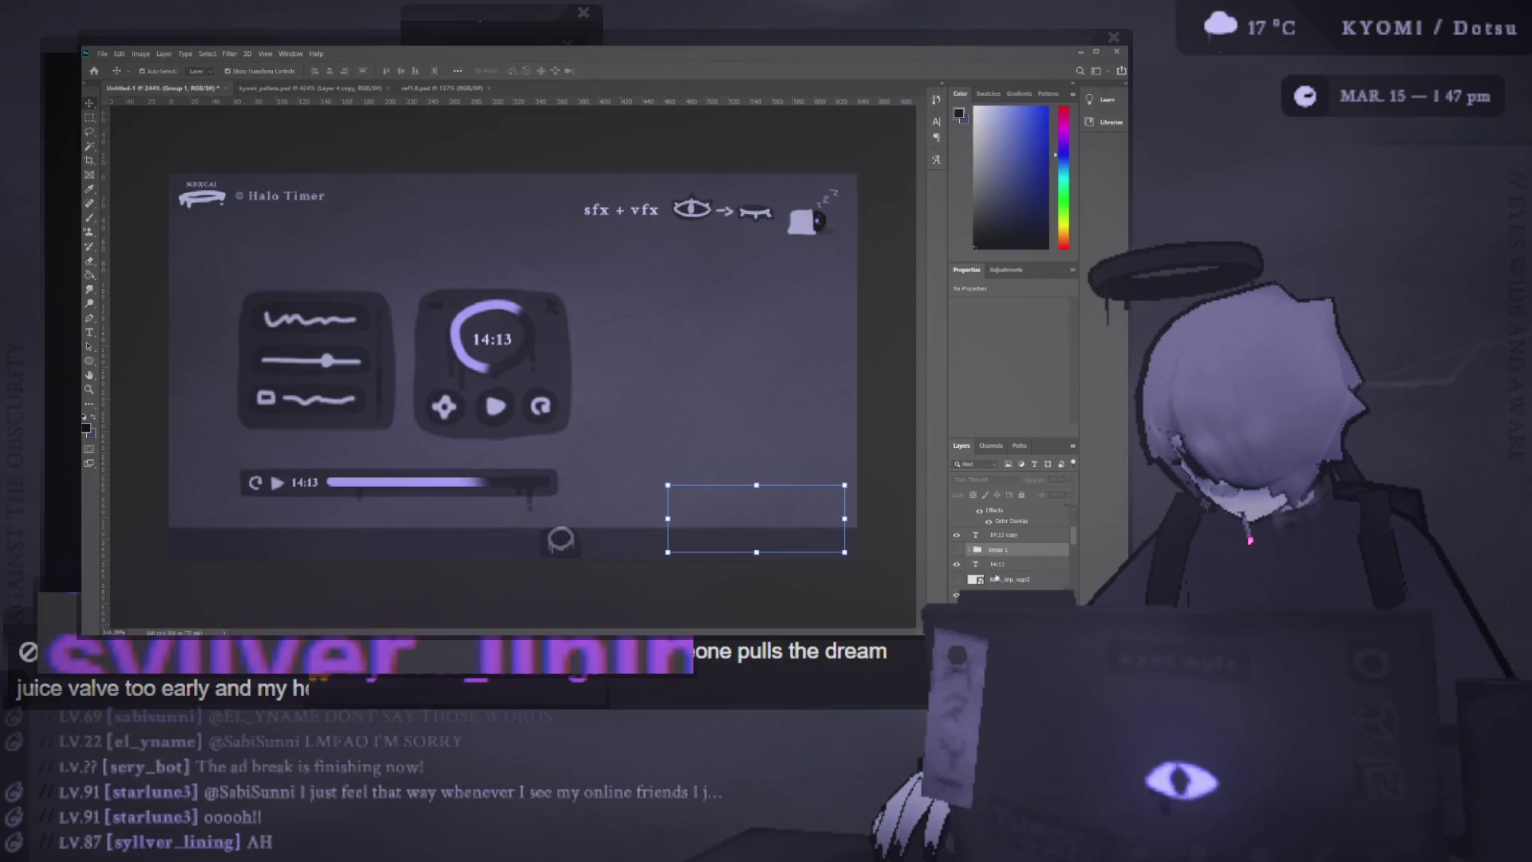
click(561, 540)
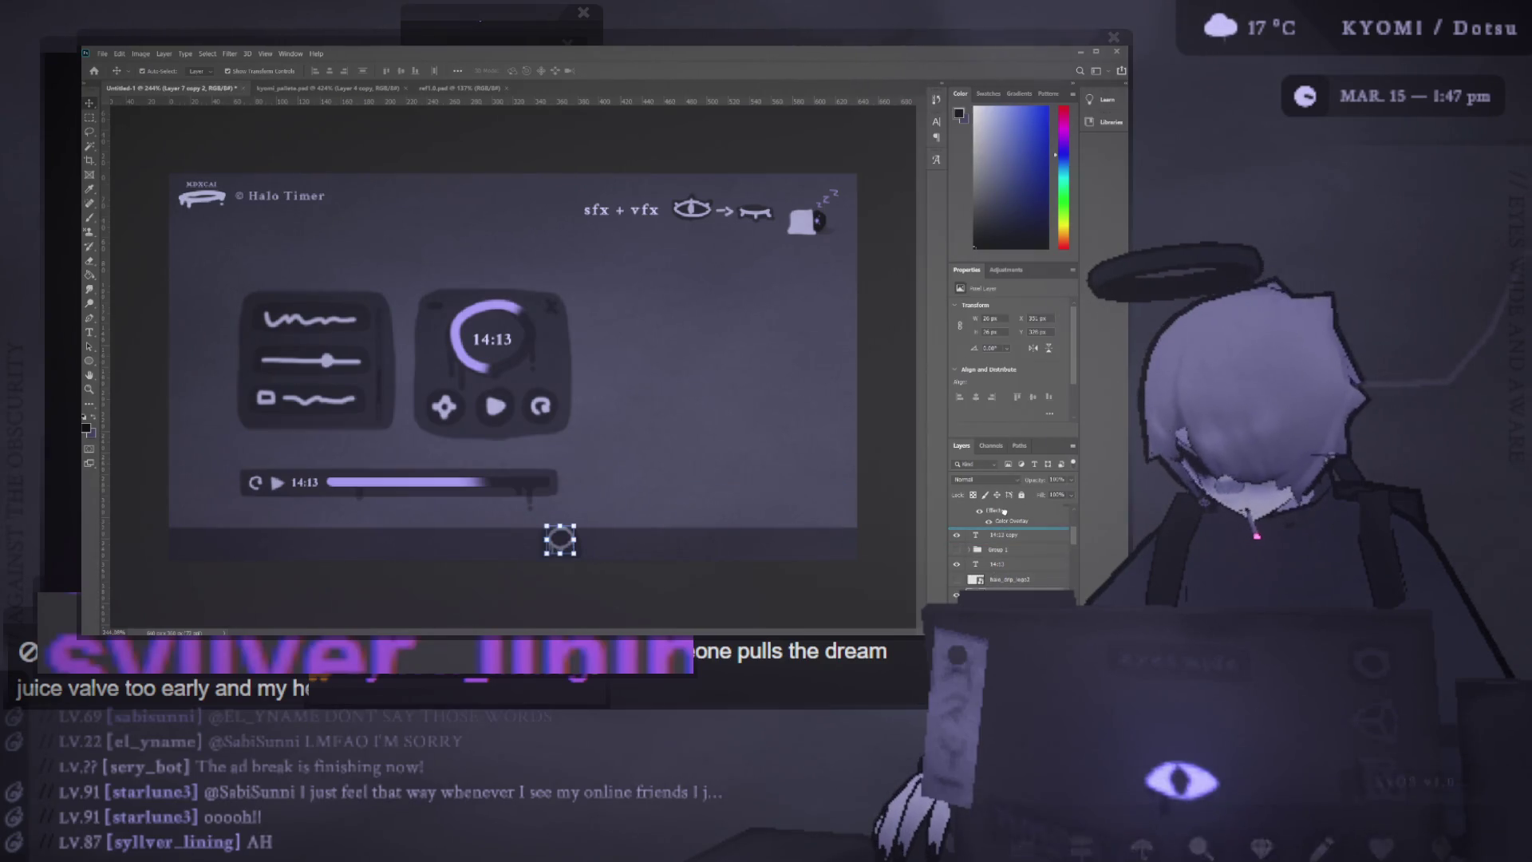
scroll(1007, 517, up, 3)
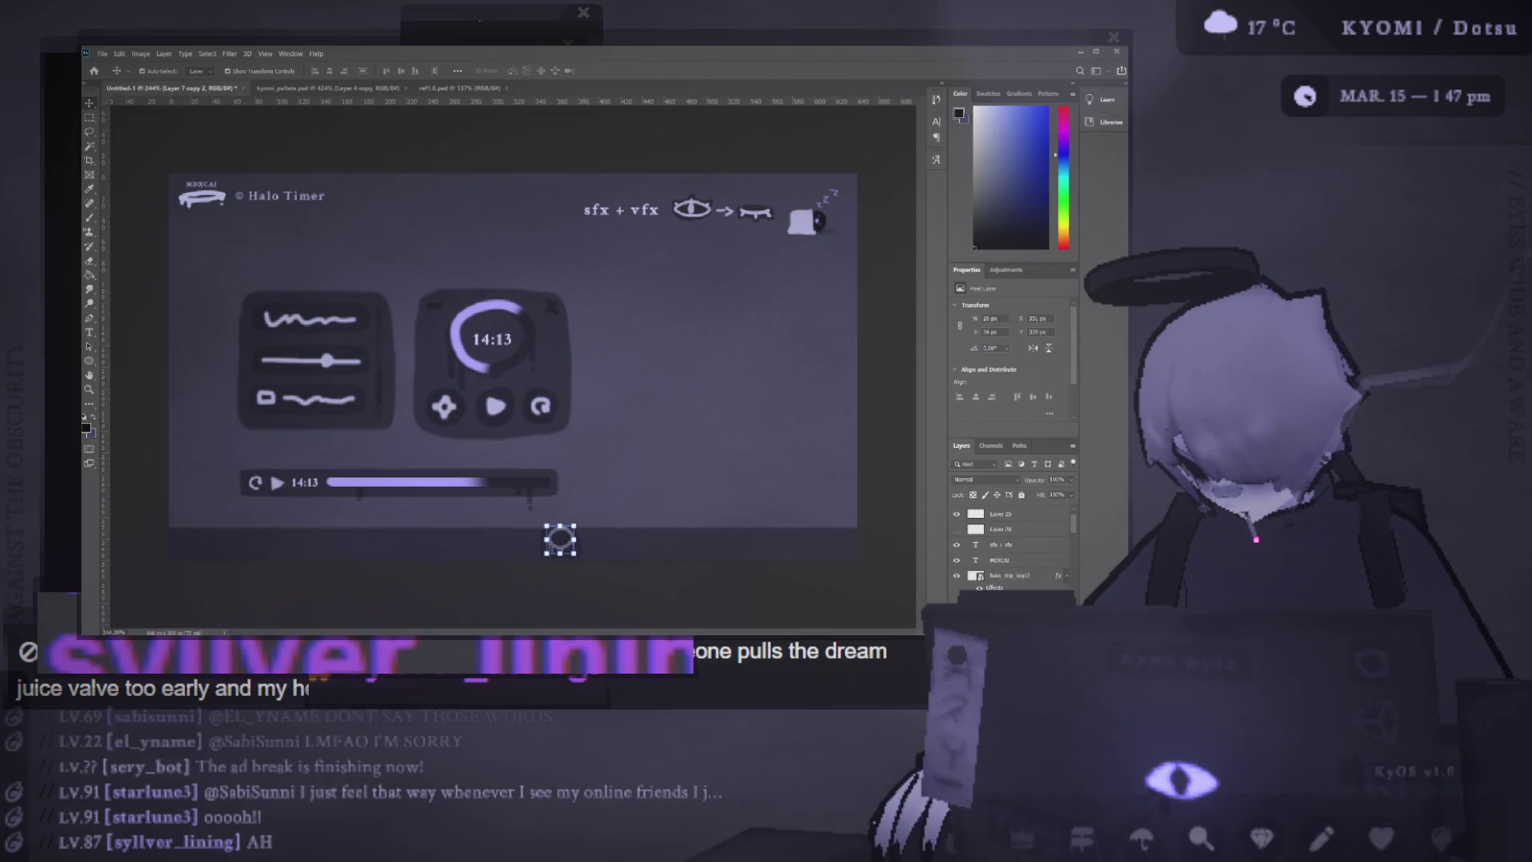
drag(991, 533, 978, 506)
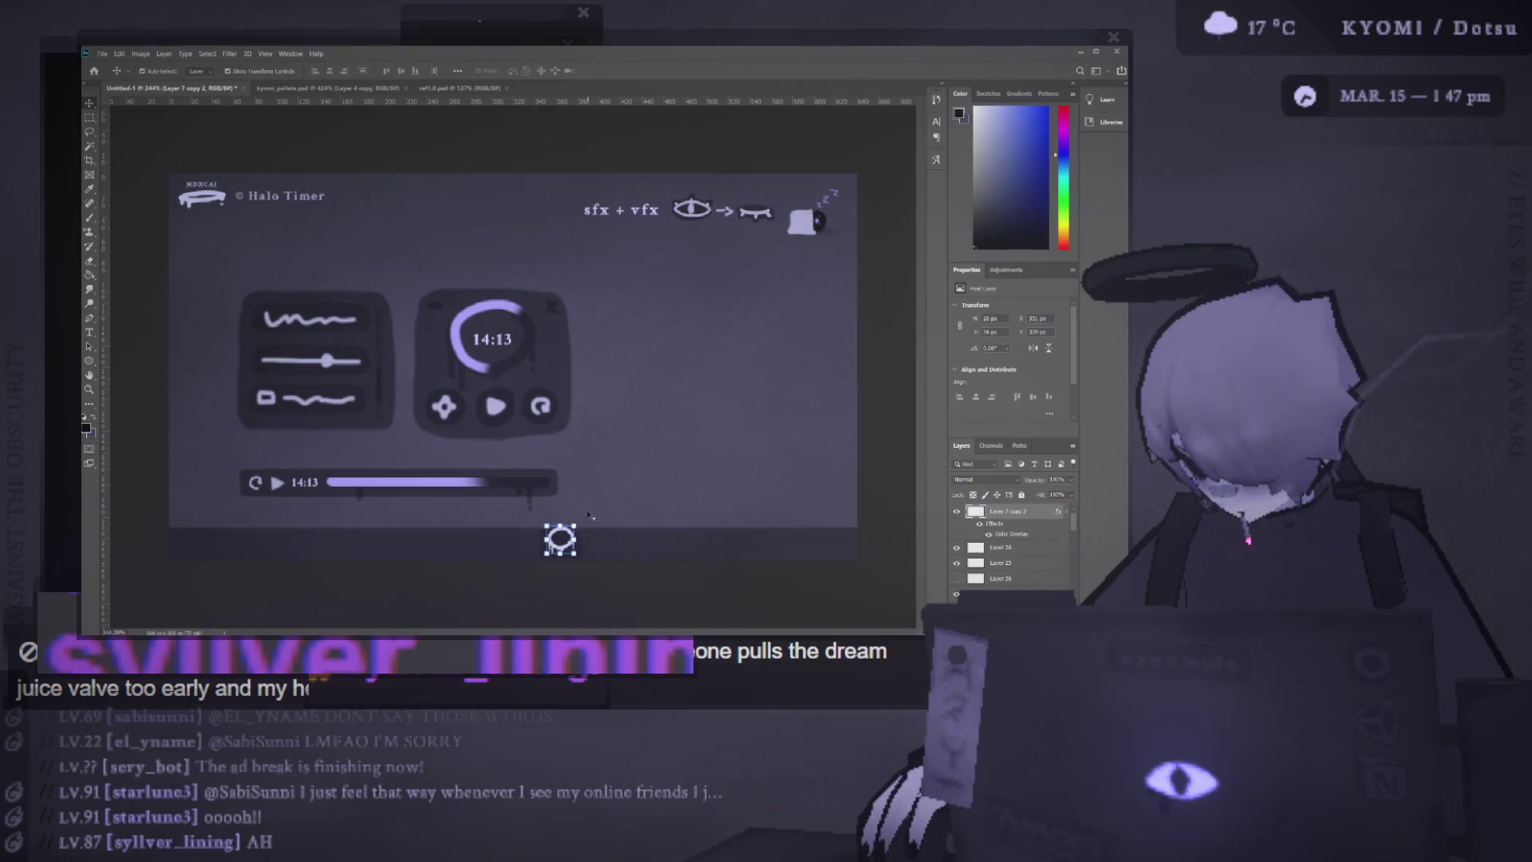
Nudge the halo icon into alignment below the bar and select all the UI panels
drag(559, 537, 561, 543)
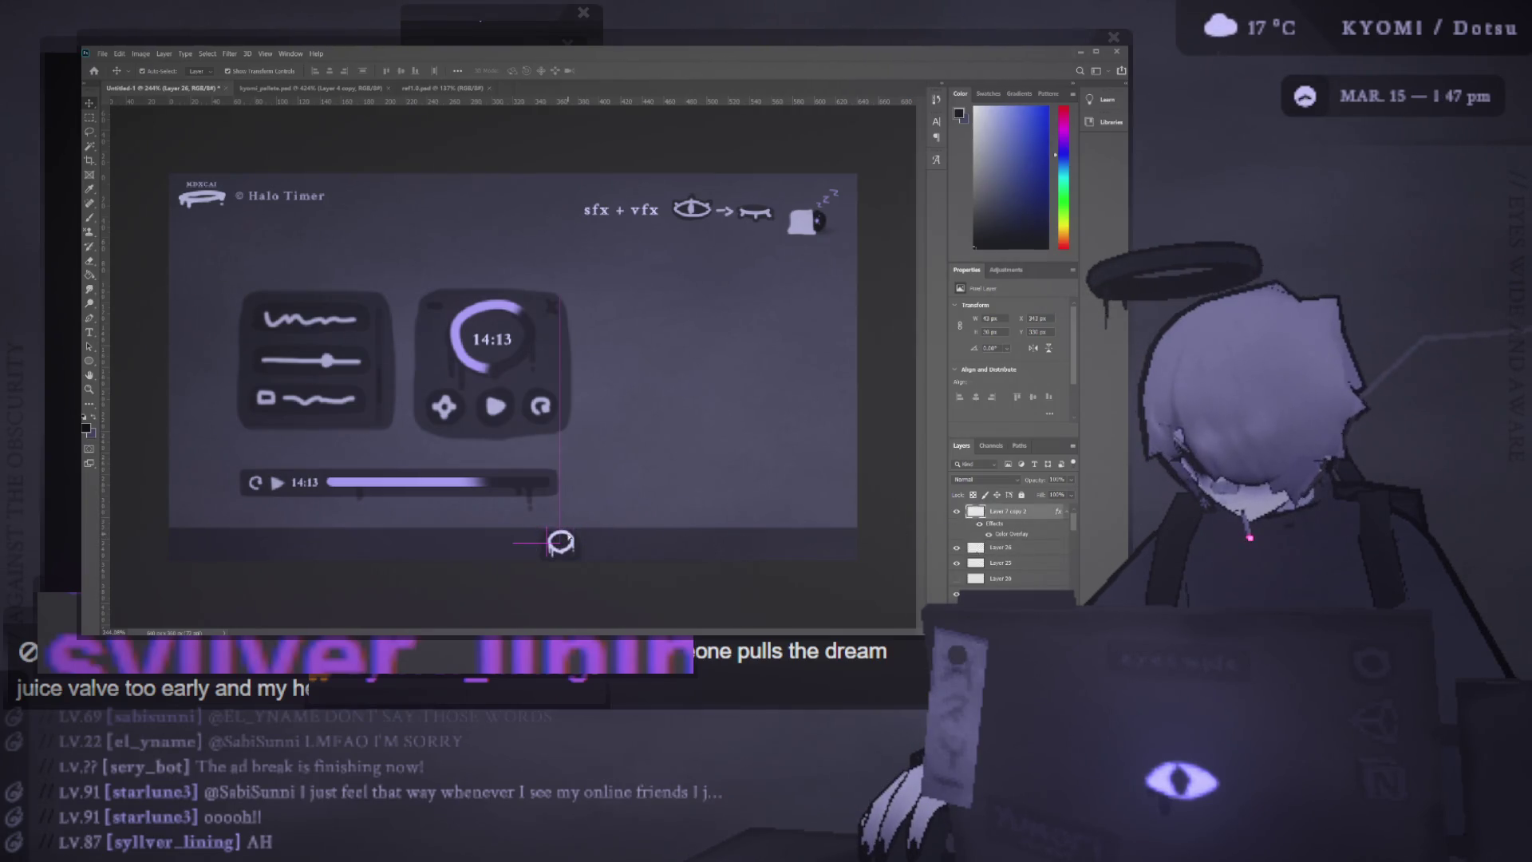
alt+scroll(573, 513, down, 3)
drag(296, 325, 519, 449)
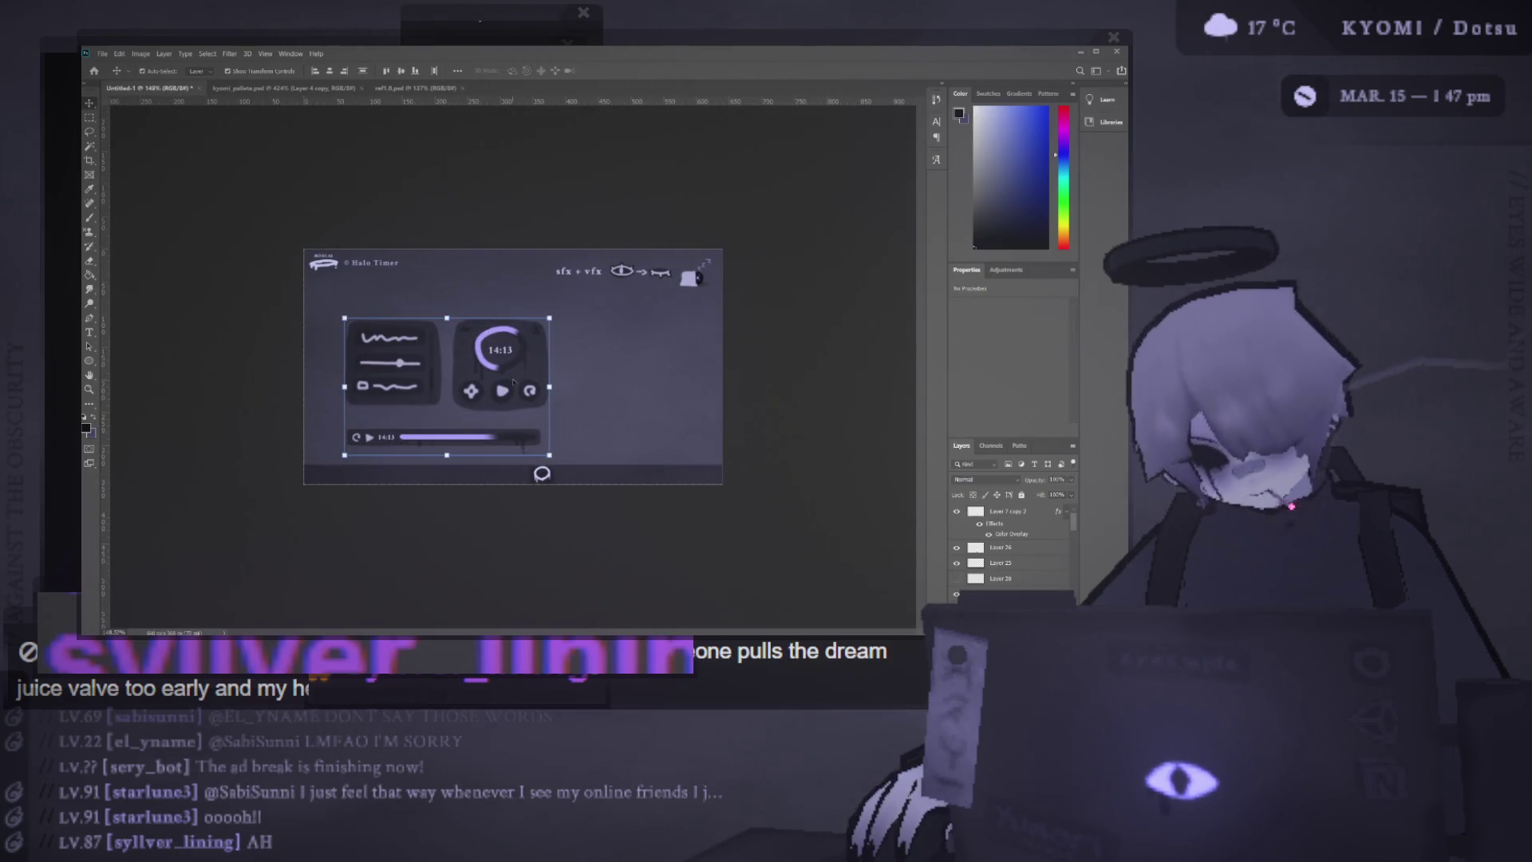
Shift the UI panels slightly up and right, then toggle Group 2's visibility
drag(513, 382, 521, 369)
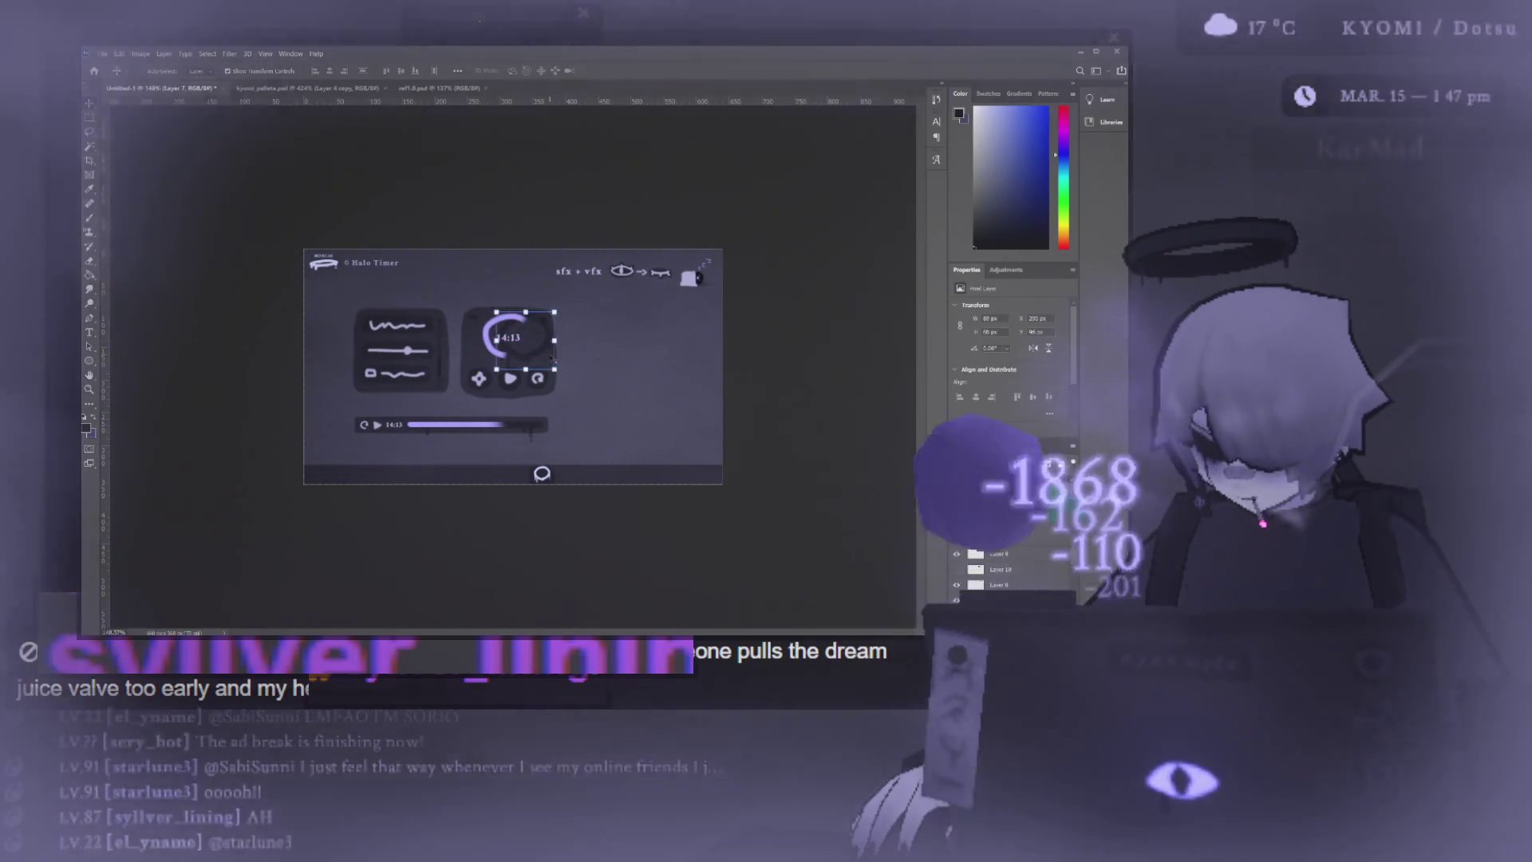
click(423, 435)
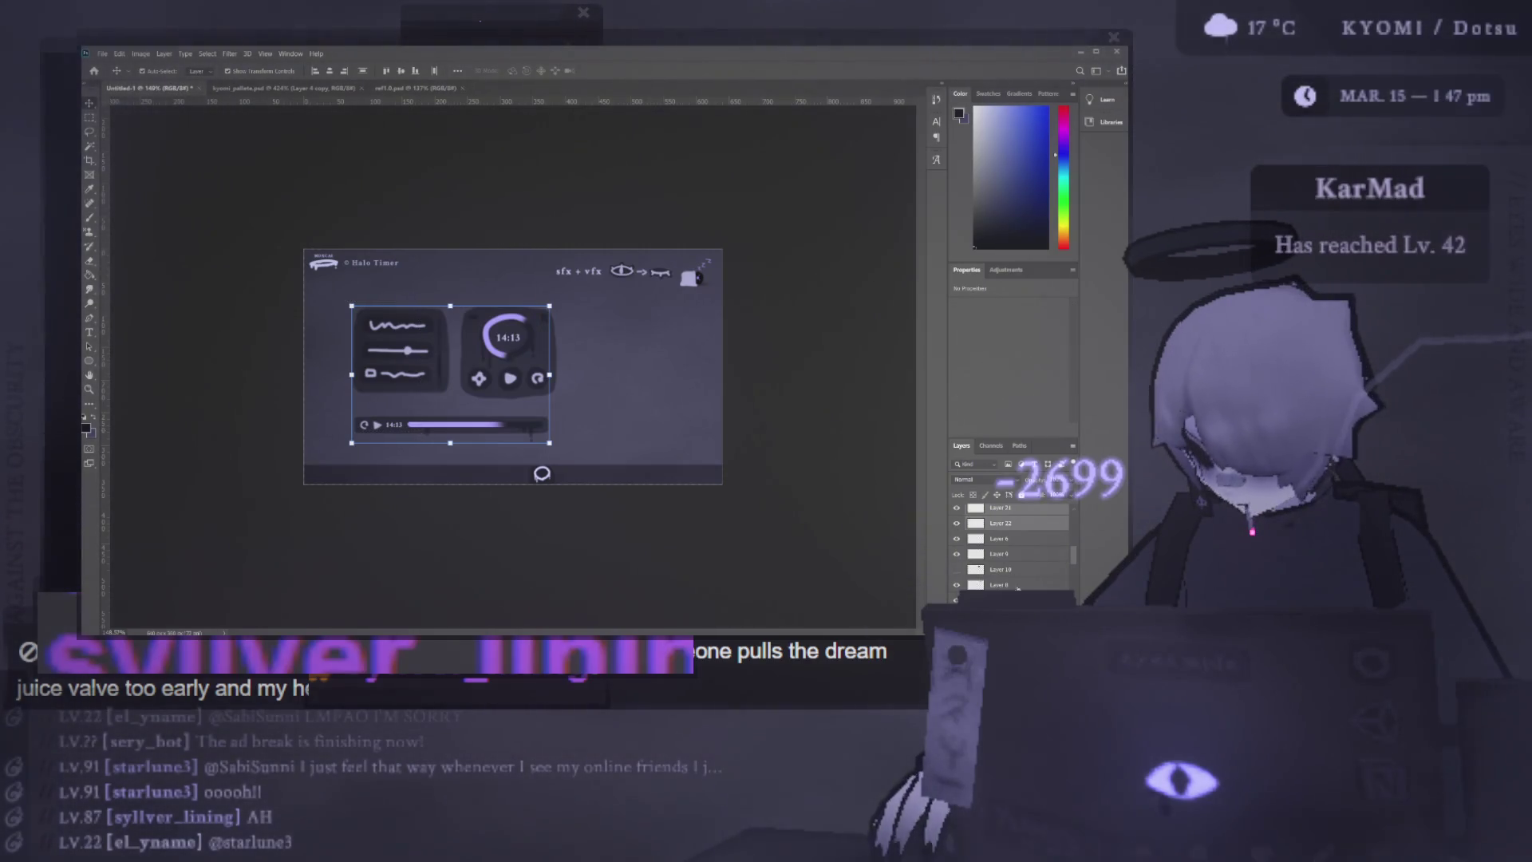
click(958, 511)
click(957, 510)
click(957, 510)
click(957, 510)
key(ctrl+comma)
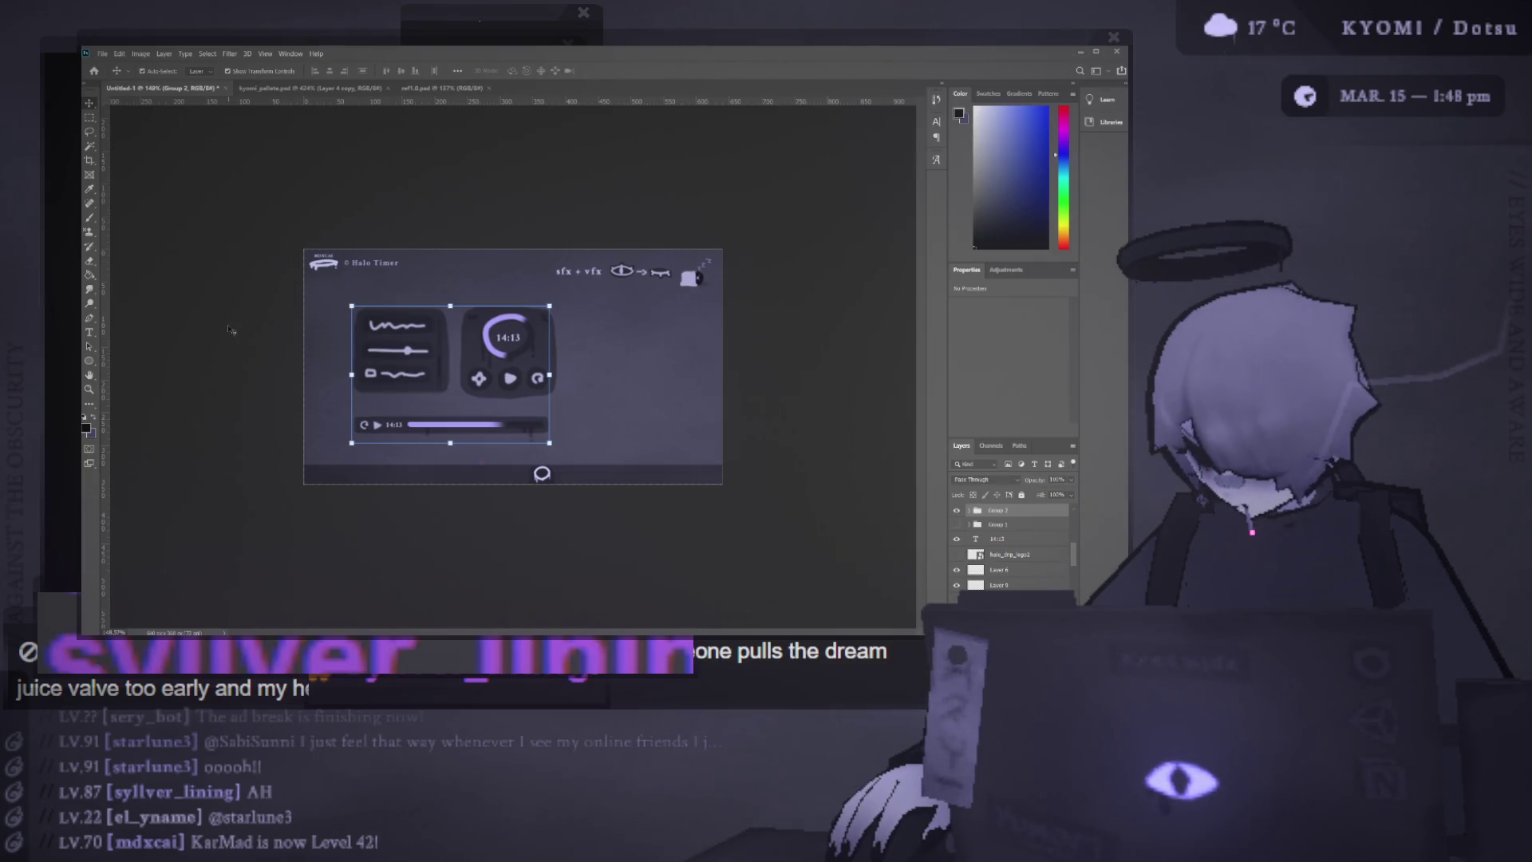
Ungroup Group 2, regroup the three layers as Group 2, hide it, and select the timer panel
key(ctrl+z)
key(ctrl+z)
key(ctrl+z)
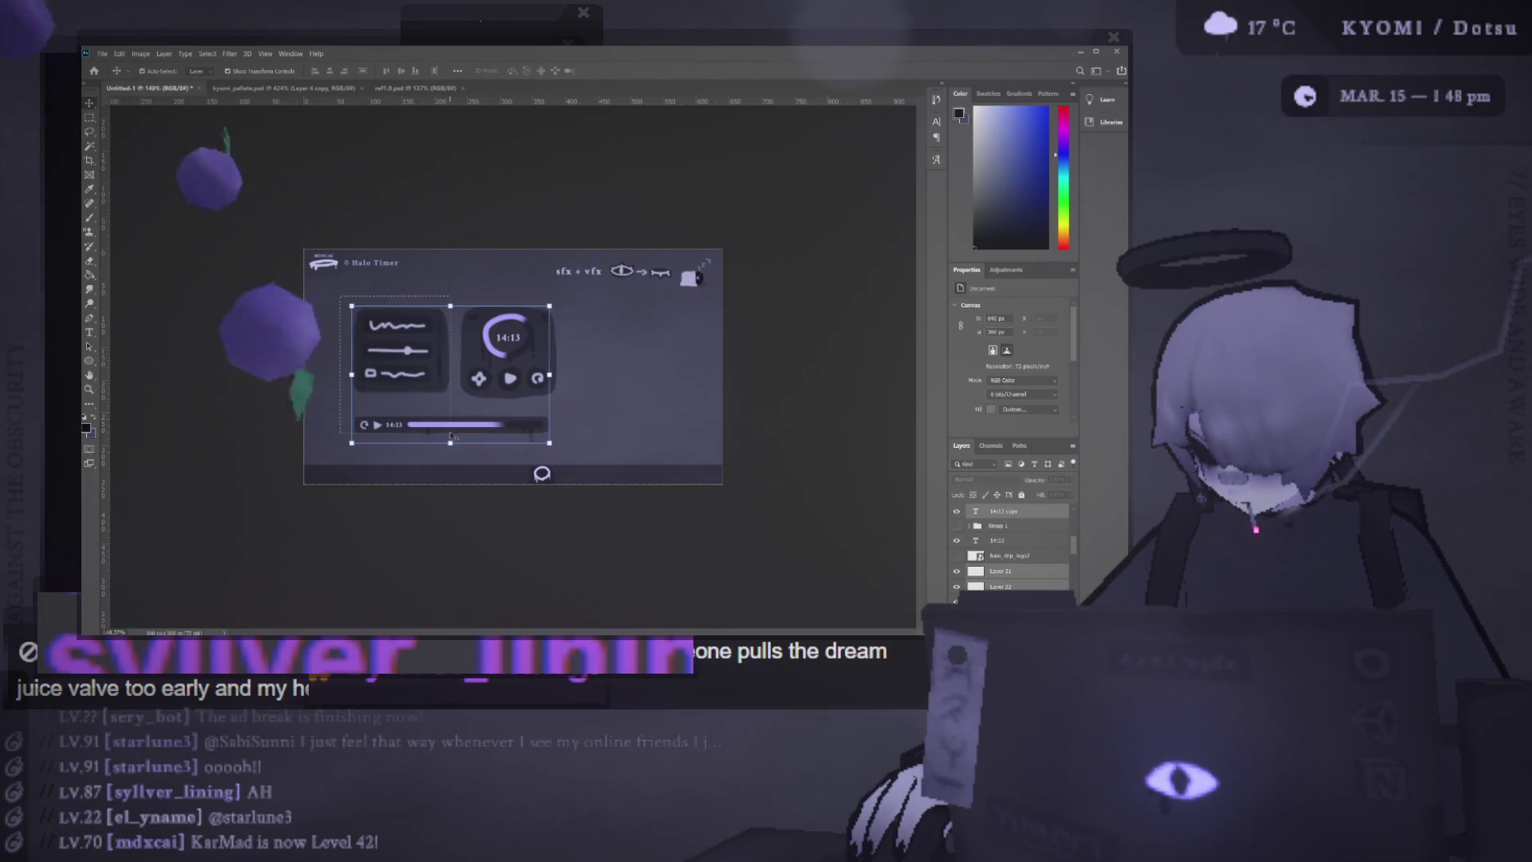
click(1026, 511)
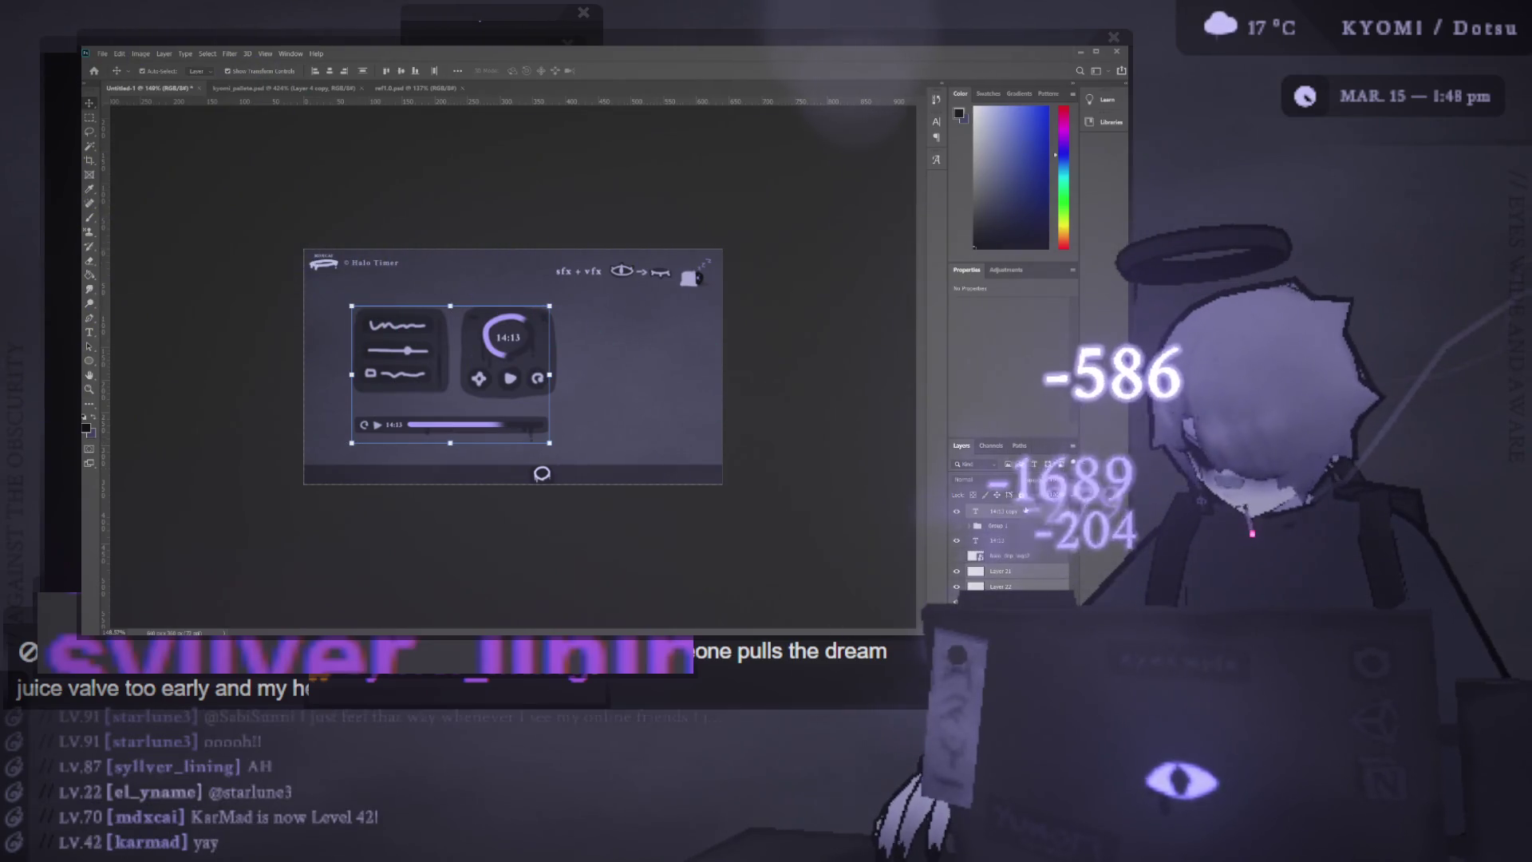
key(ctrl+g)
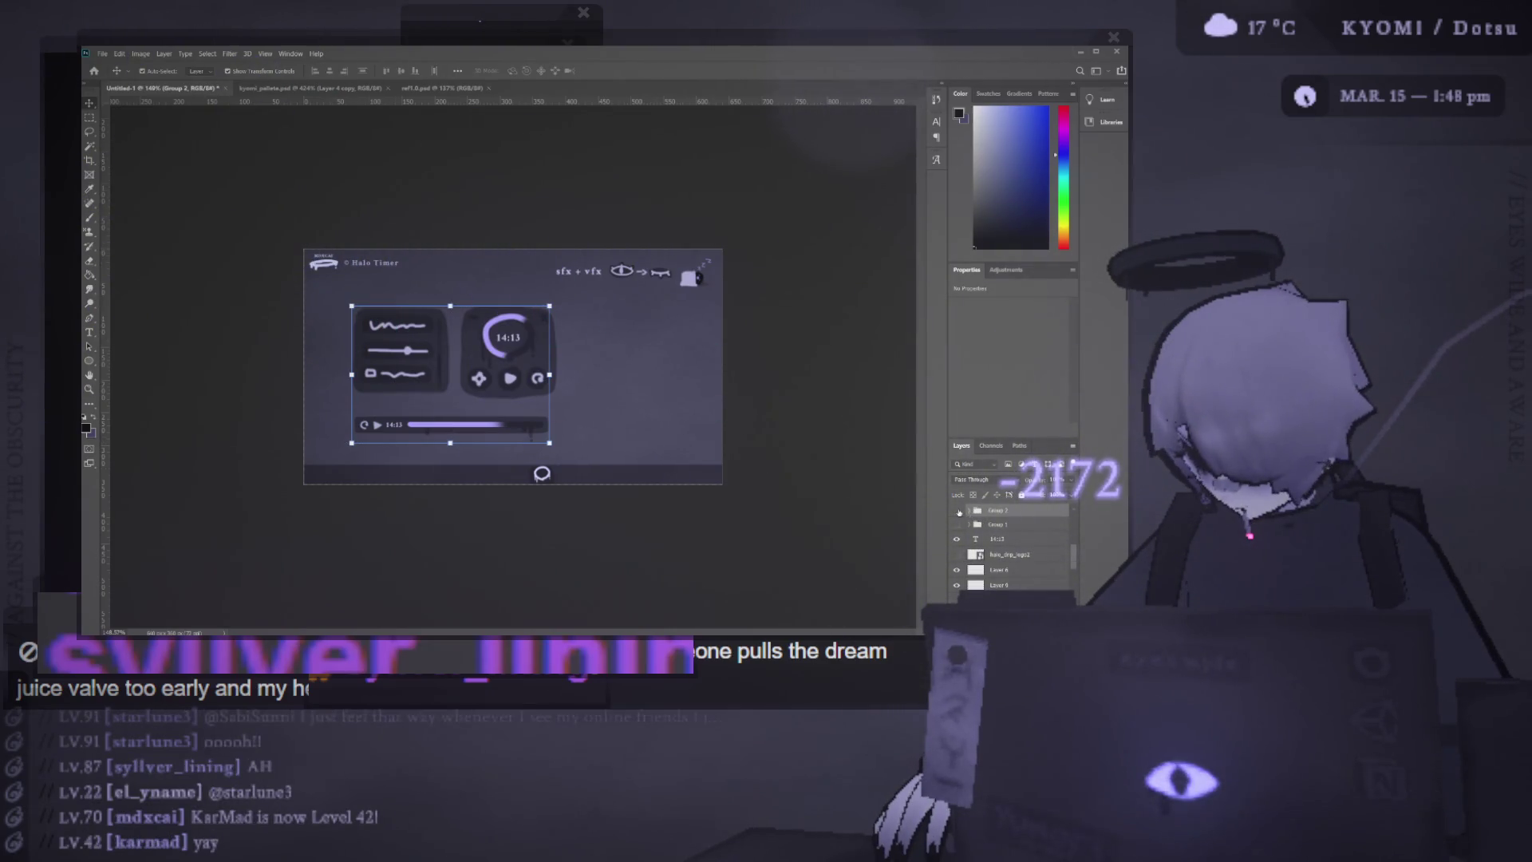
click(958, 511)
click(556, 356)
scroll(556, 355, down, 1)
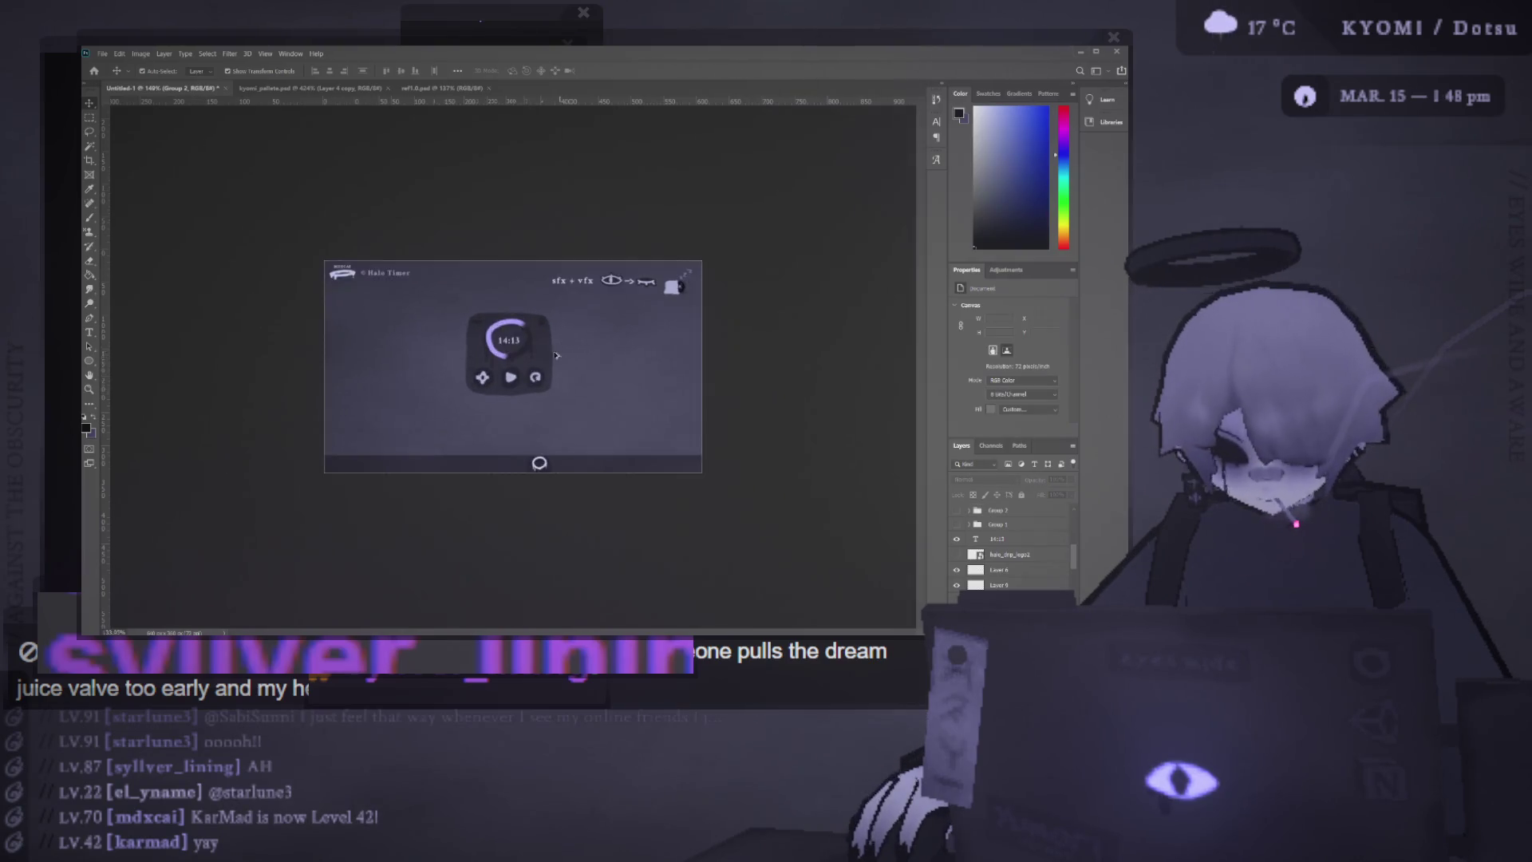
scroll(556, 355, up, 2)
scroll(556, 355, down, 1)
drag(439, 277, 558, 404)
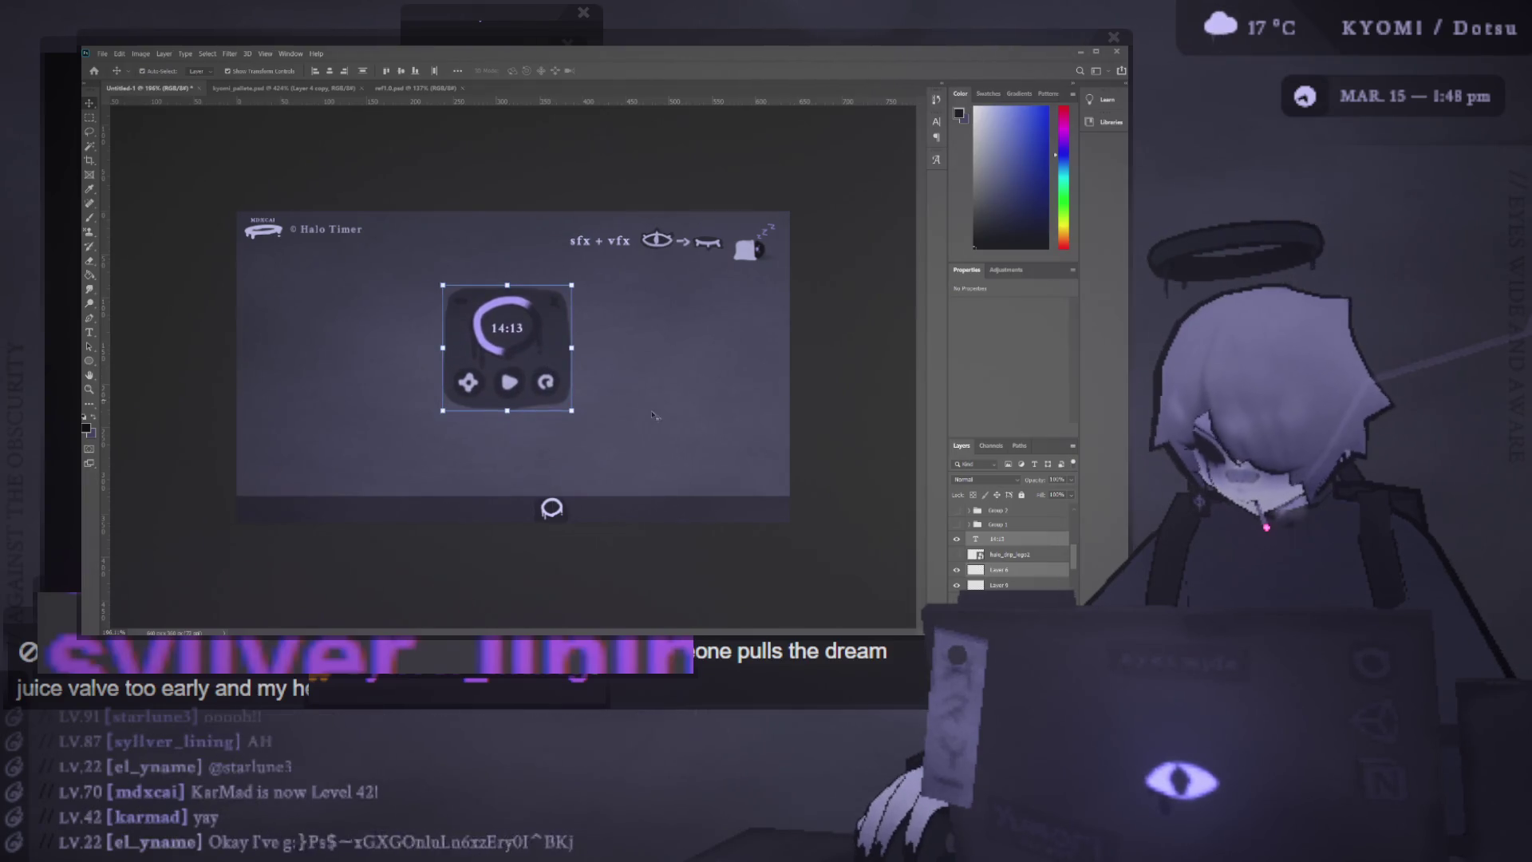
Toggle Group 1 off again, show Group 2, and move Group 3 above Group 2
click(958, 525)
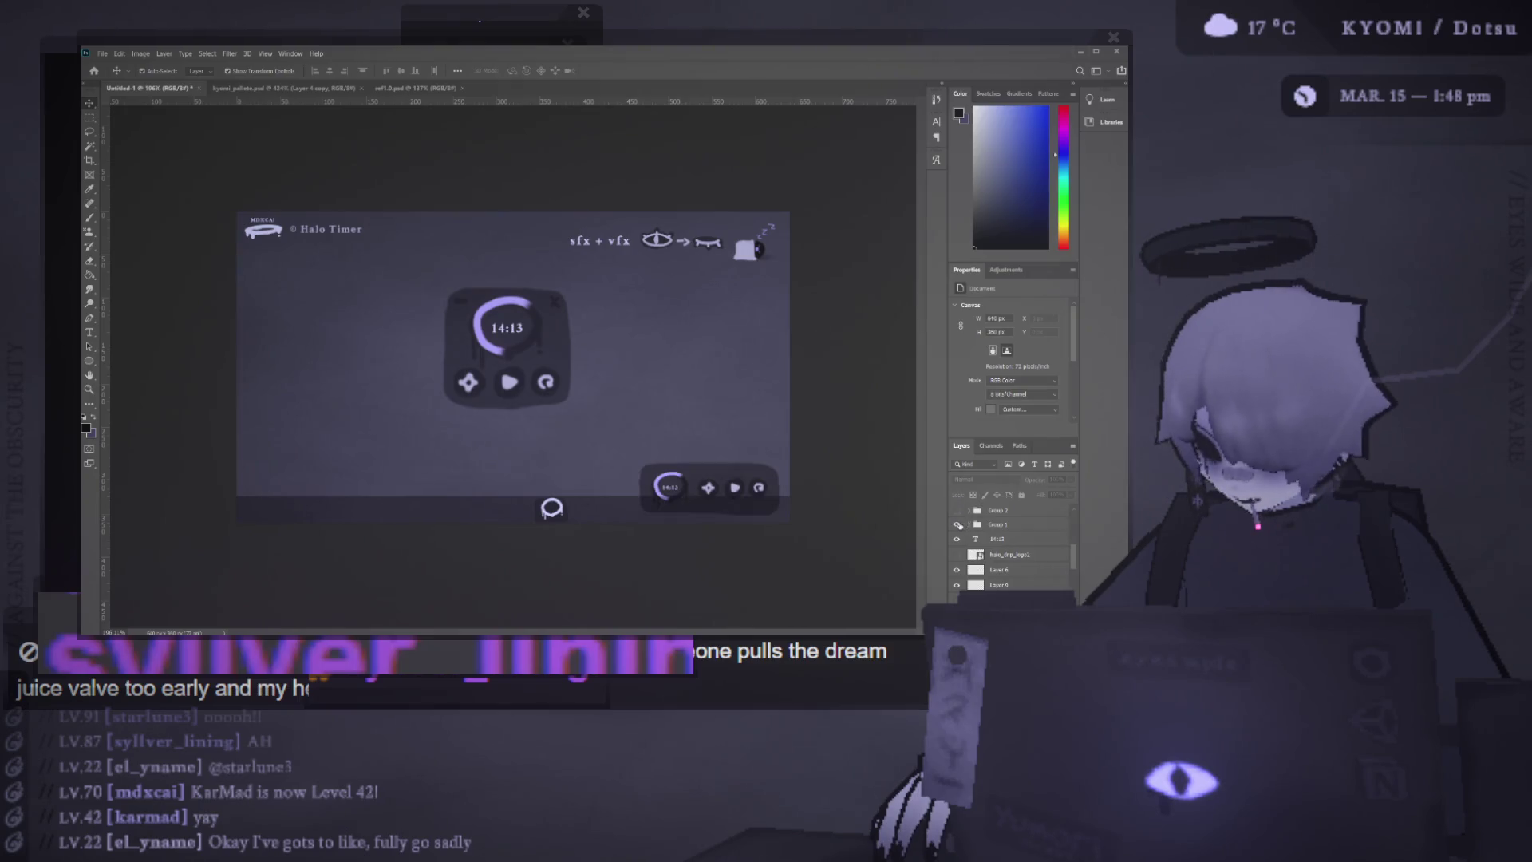
click(959, 524)
click(957, 511)
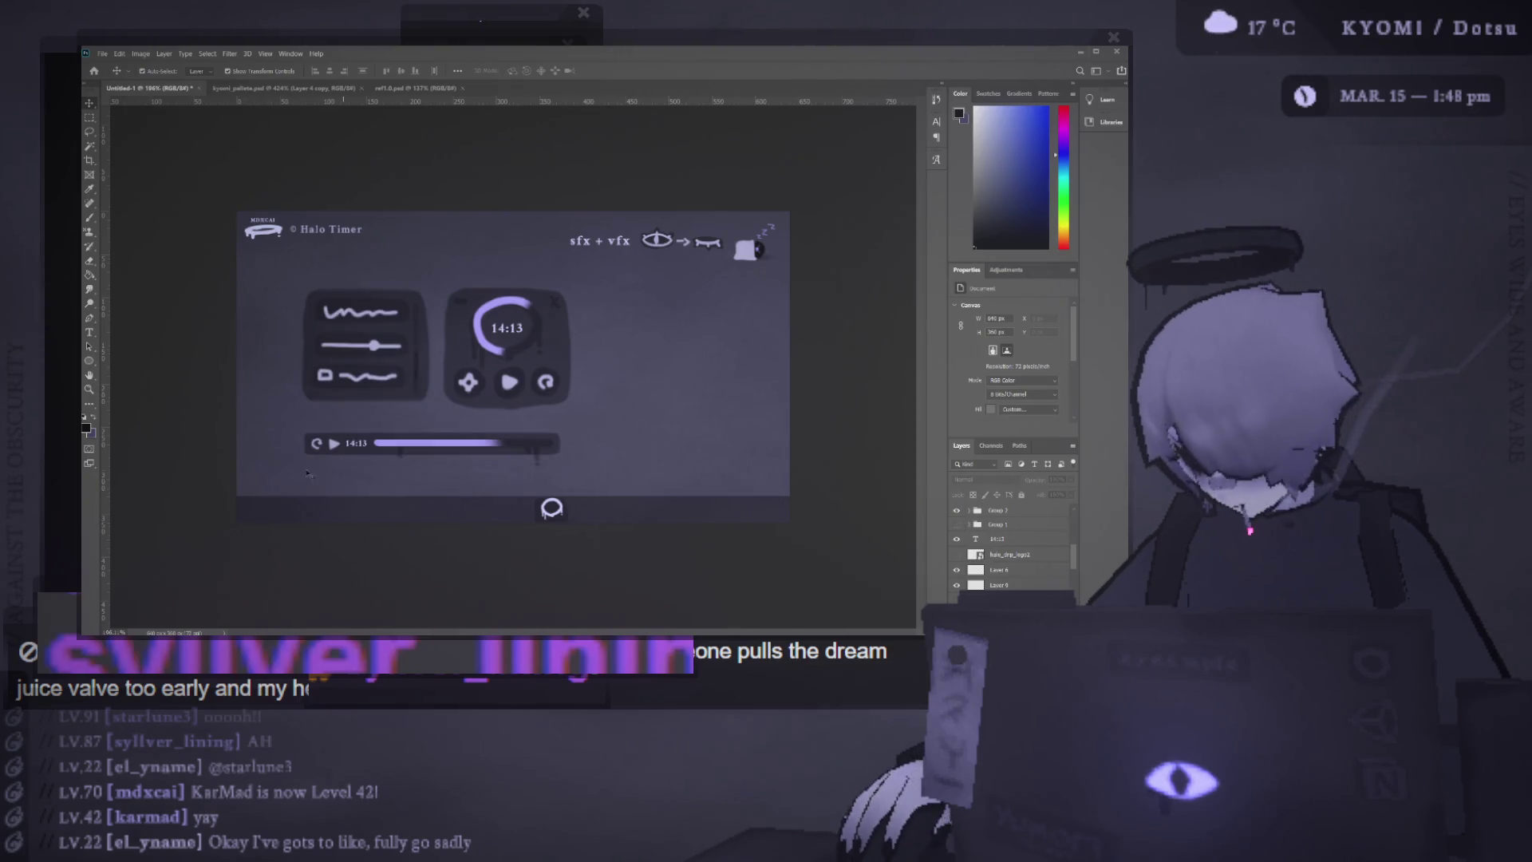
click(335, 444)
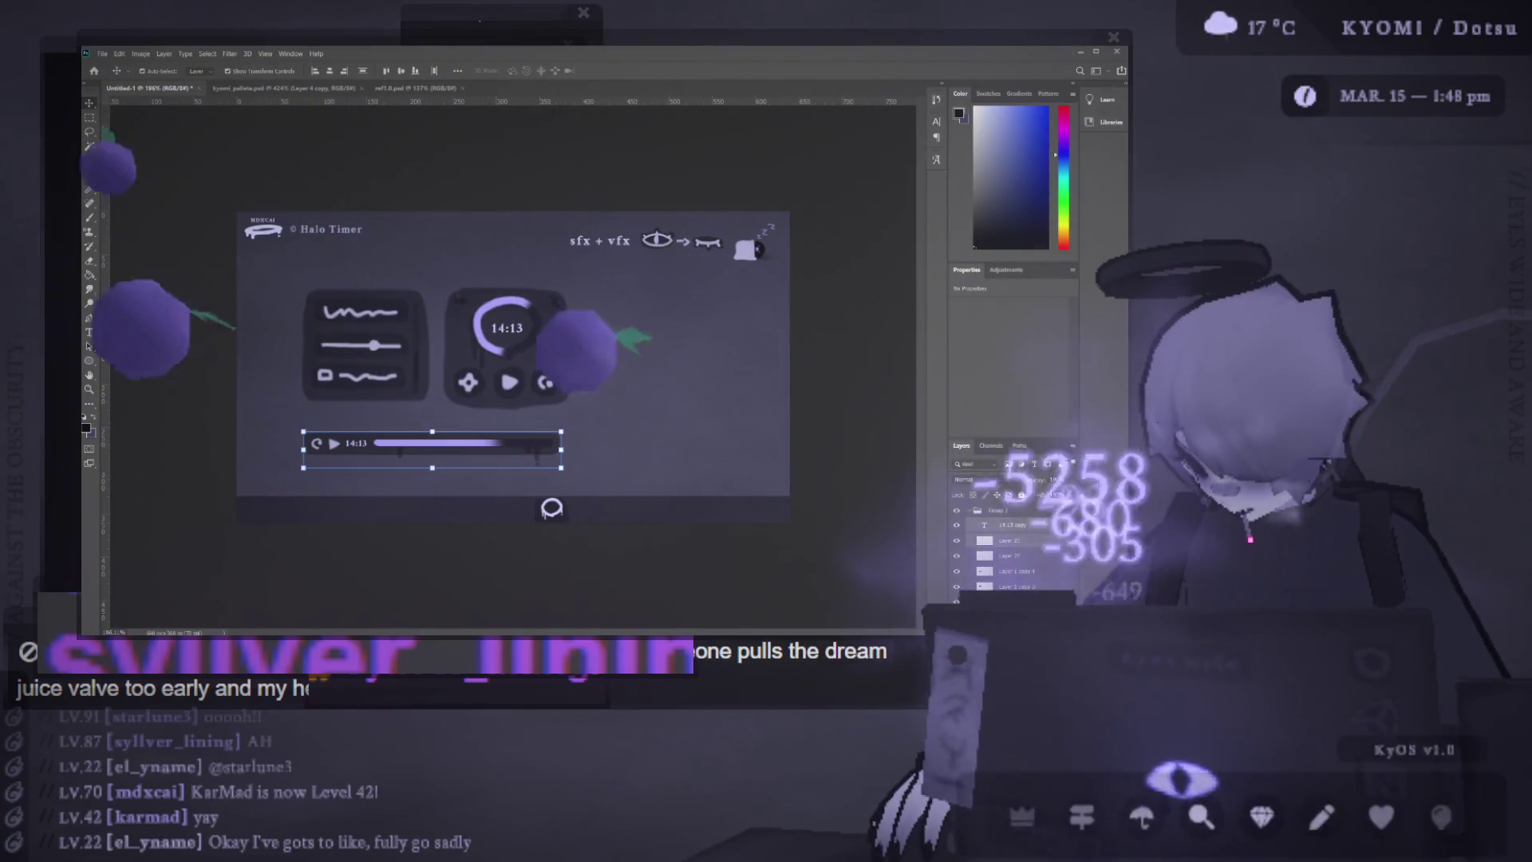
click(1009, 560)
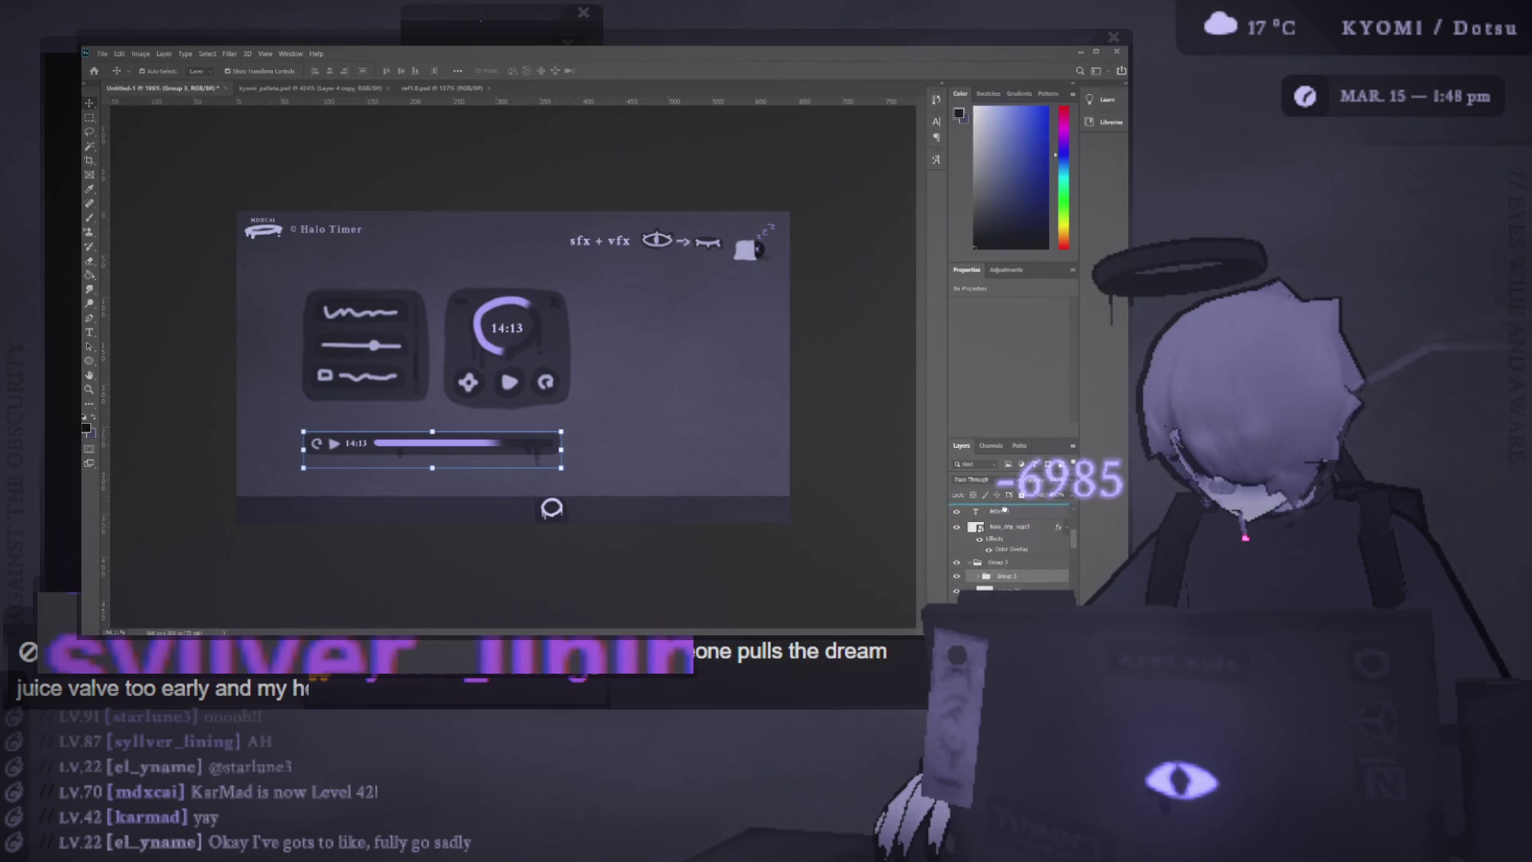
drag(1009, 560, 1013, 559)
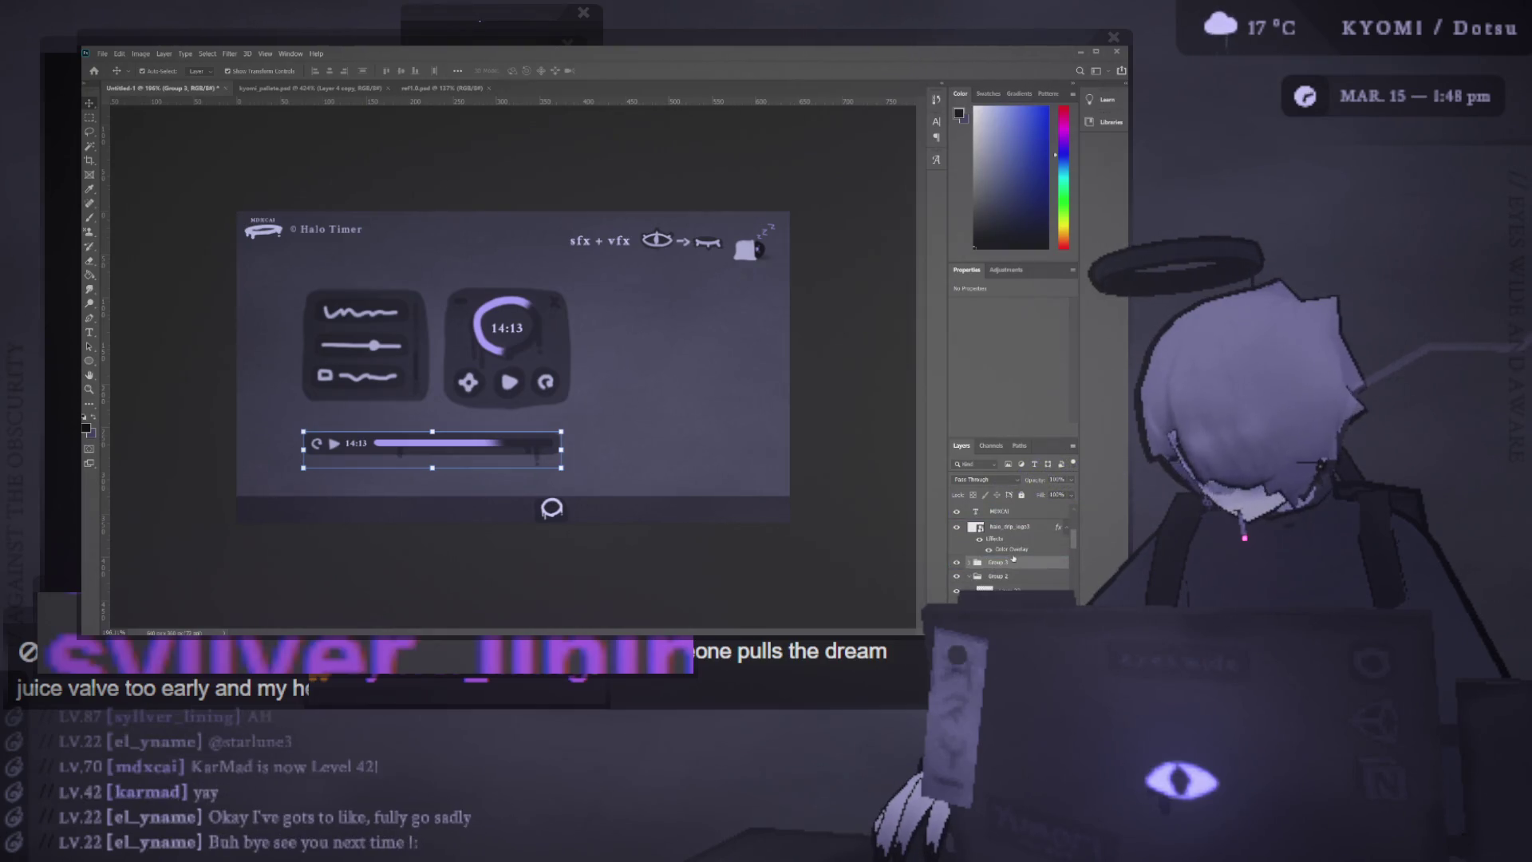
Hide the player bar in Group 3 and the slider panel card, then show the card again
click(957, 565)
scroll(537, 401, down, 1)
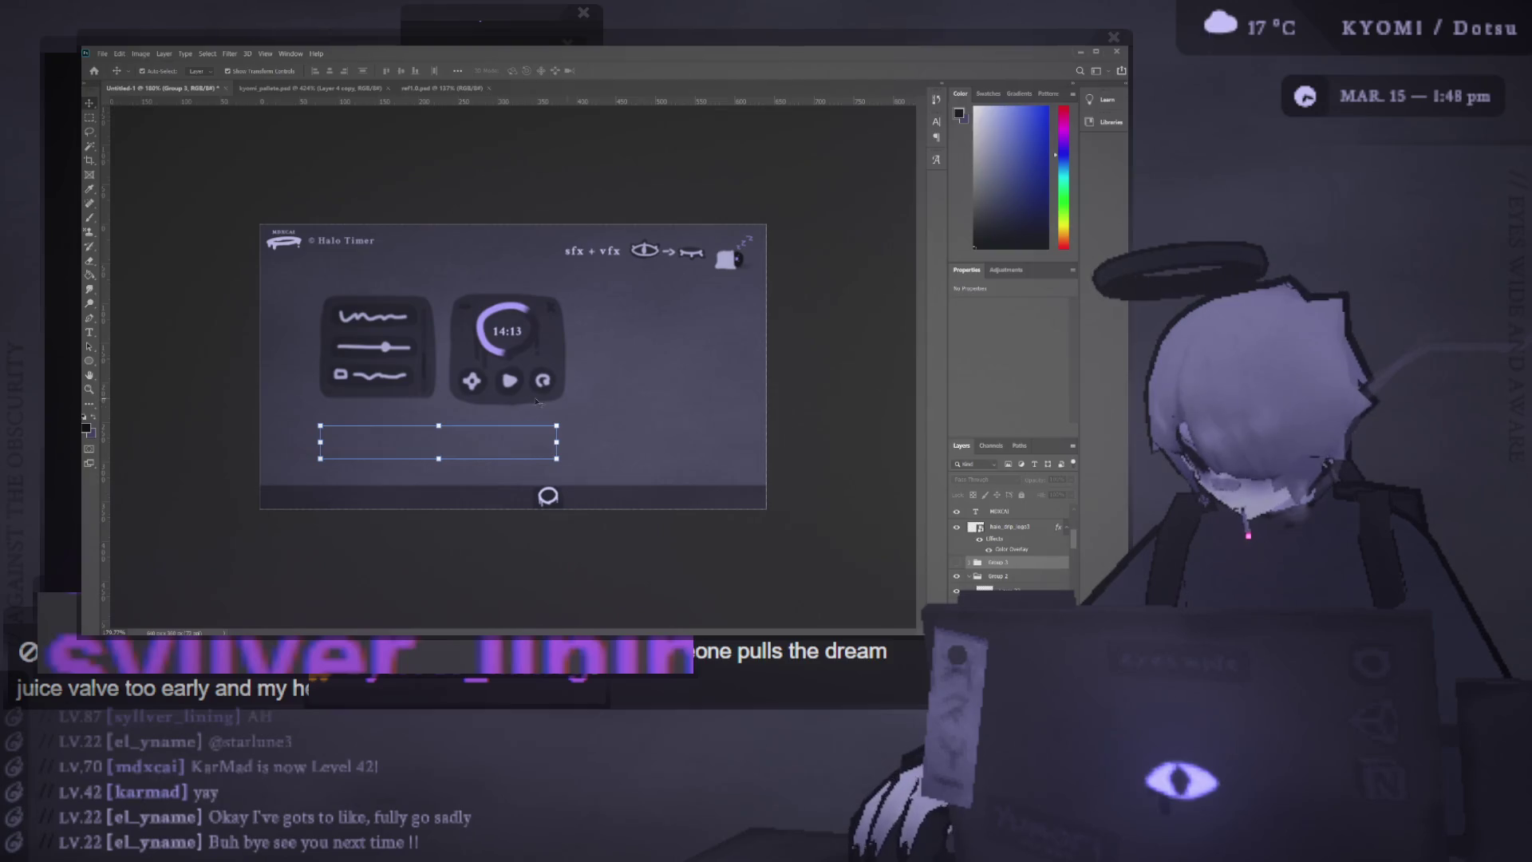
click(959, 574)
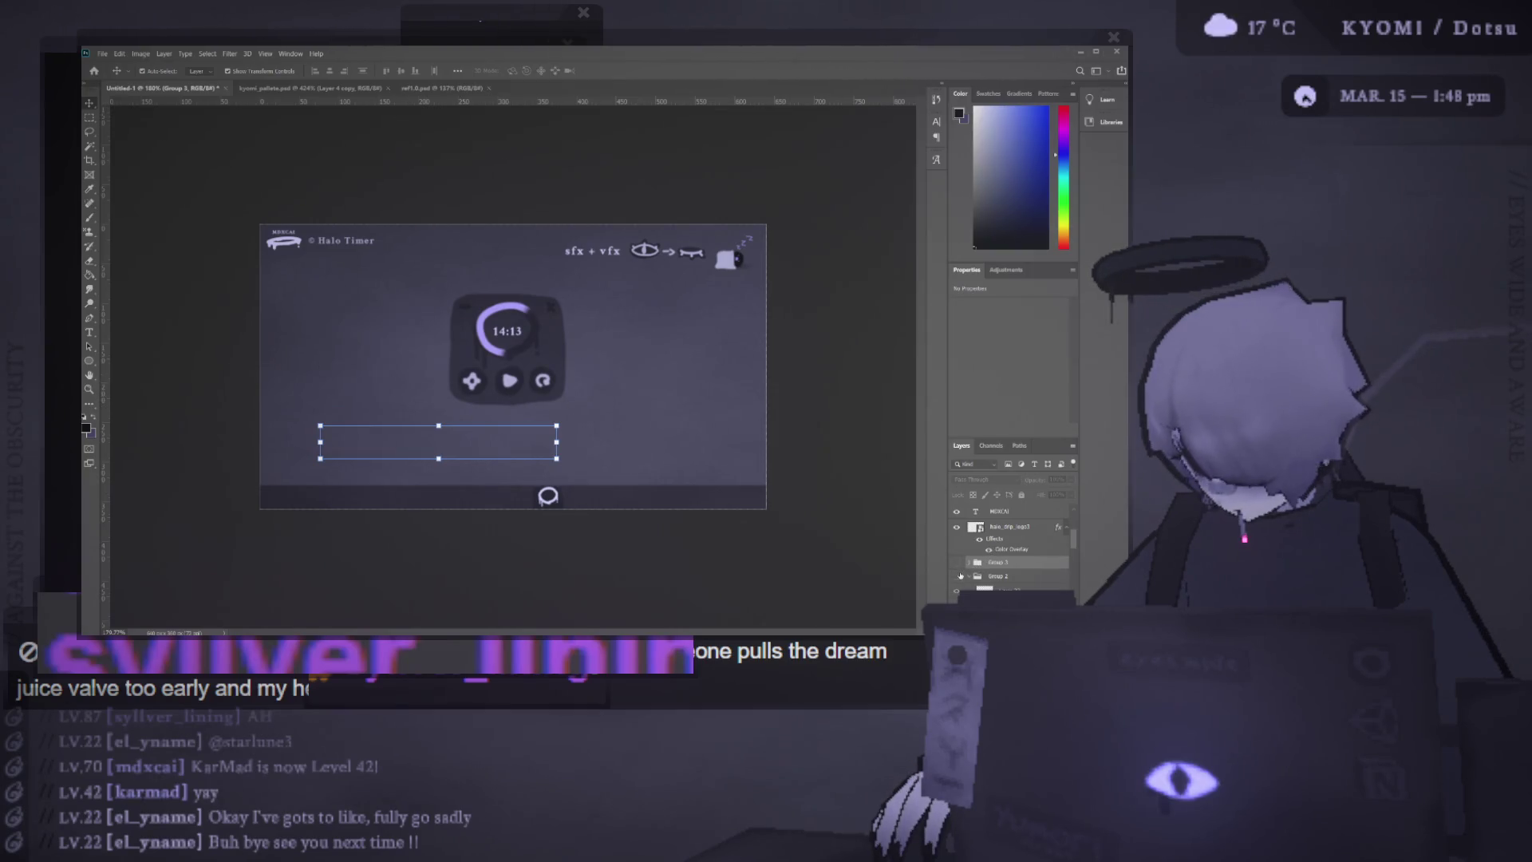
scroll(519, 392, up, 3)
scroll(559, 381, down, 2)
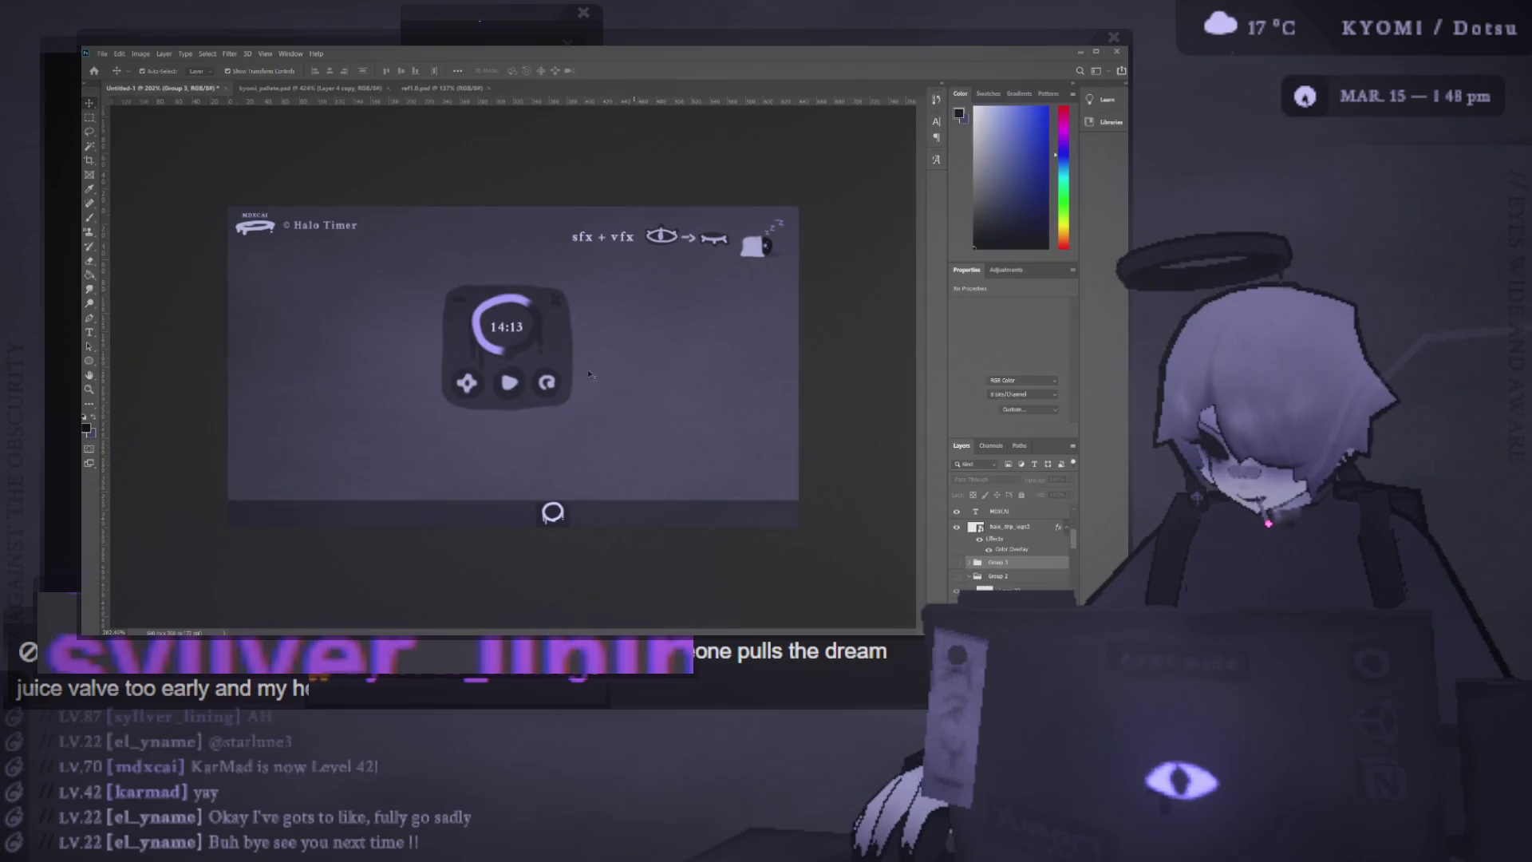
scroll(579, 394, up, 2)
scroll(595, 391, down, 2)
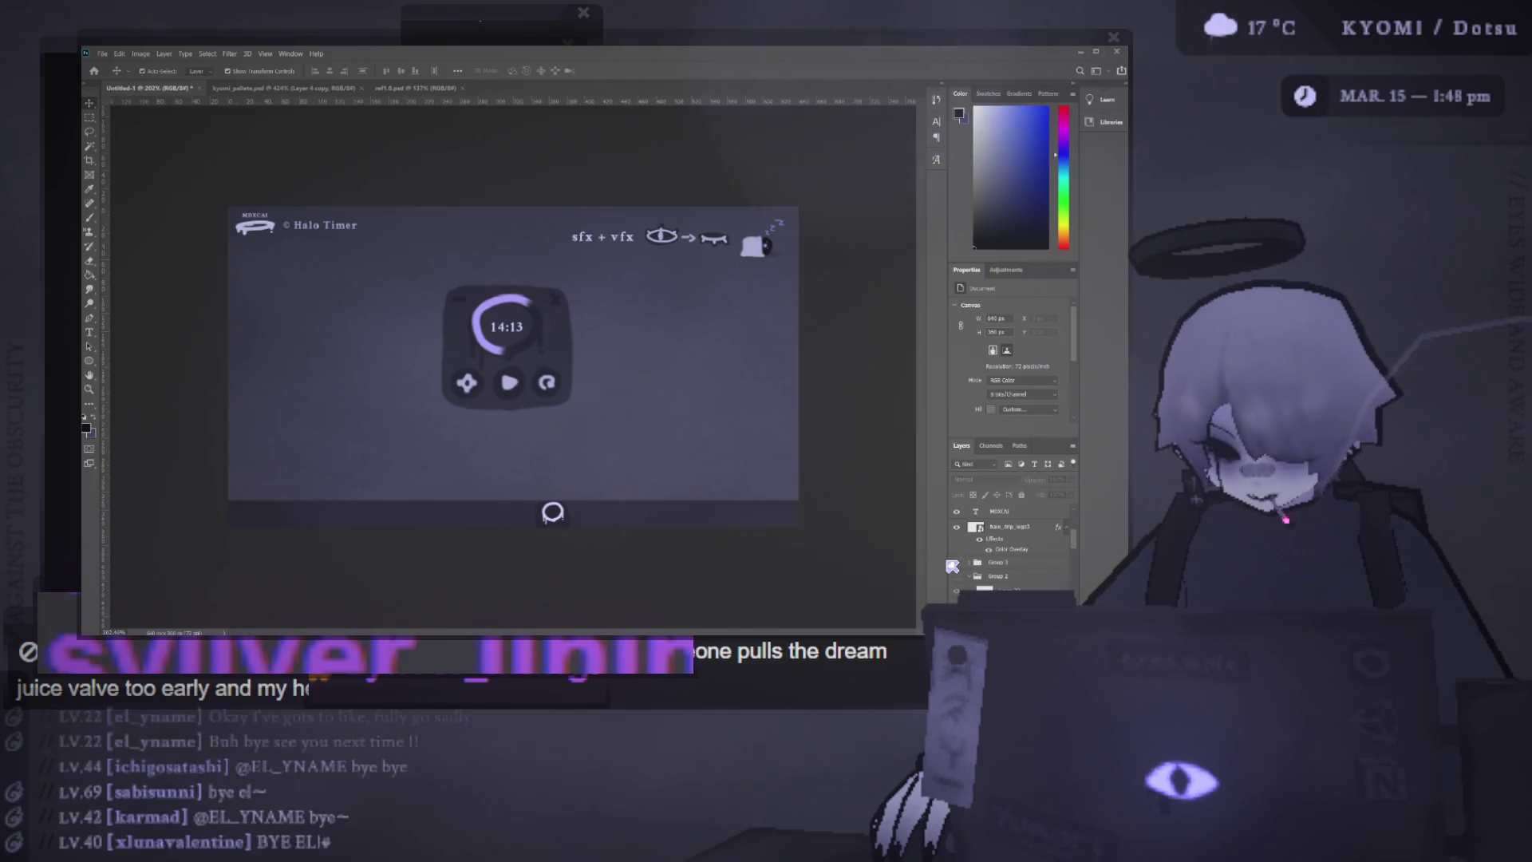
click(958, 576)
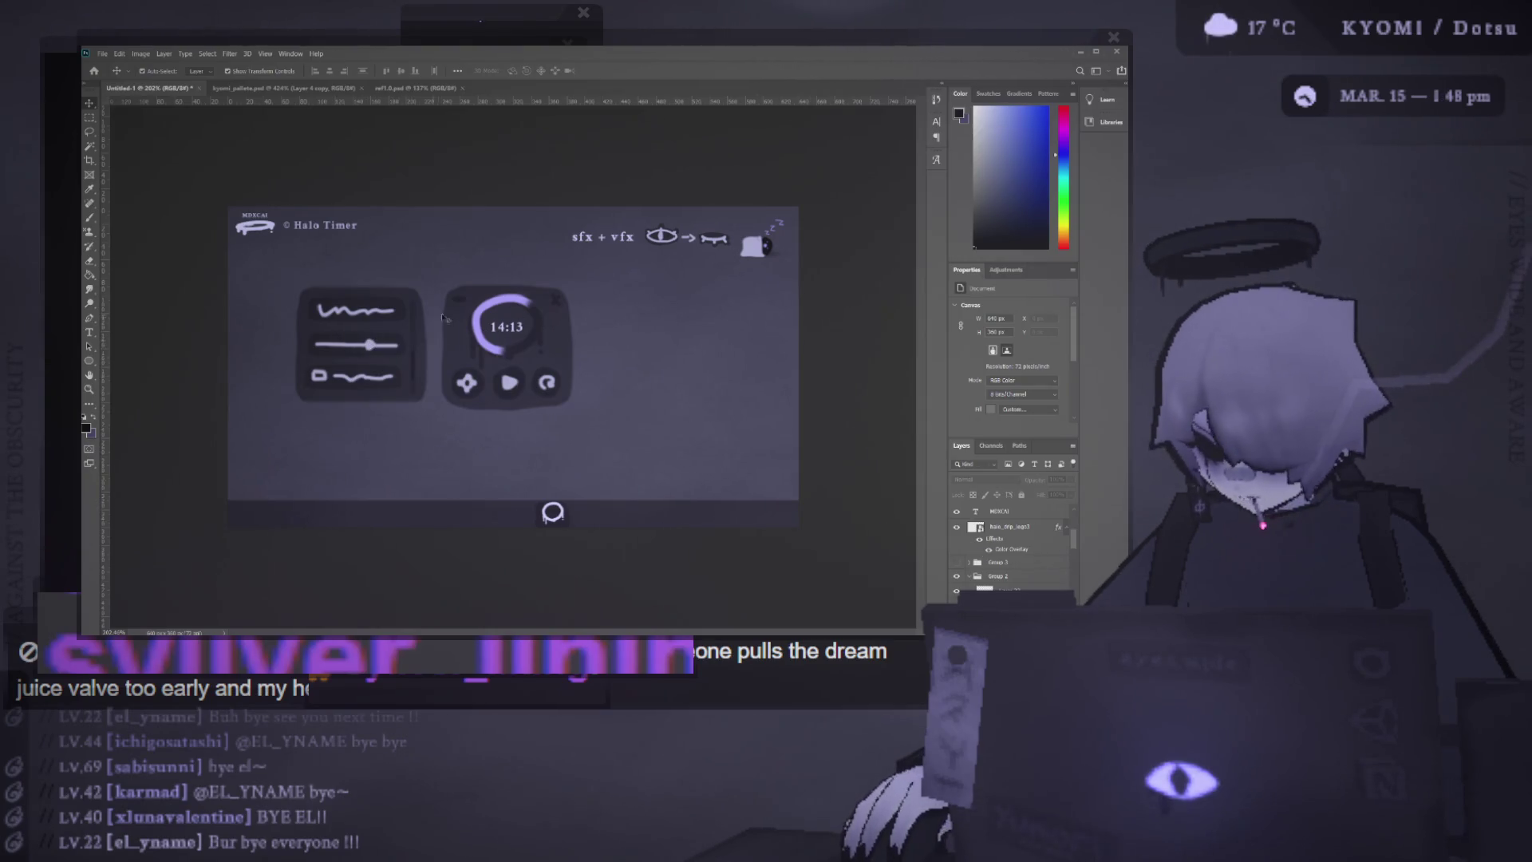
Hide the slider panel and circular timer cards, and show the music player bar
click(957, 577)
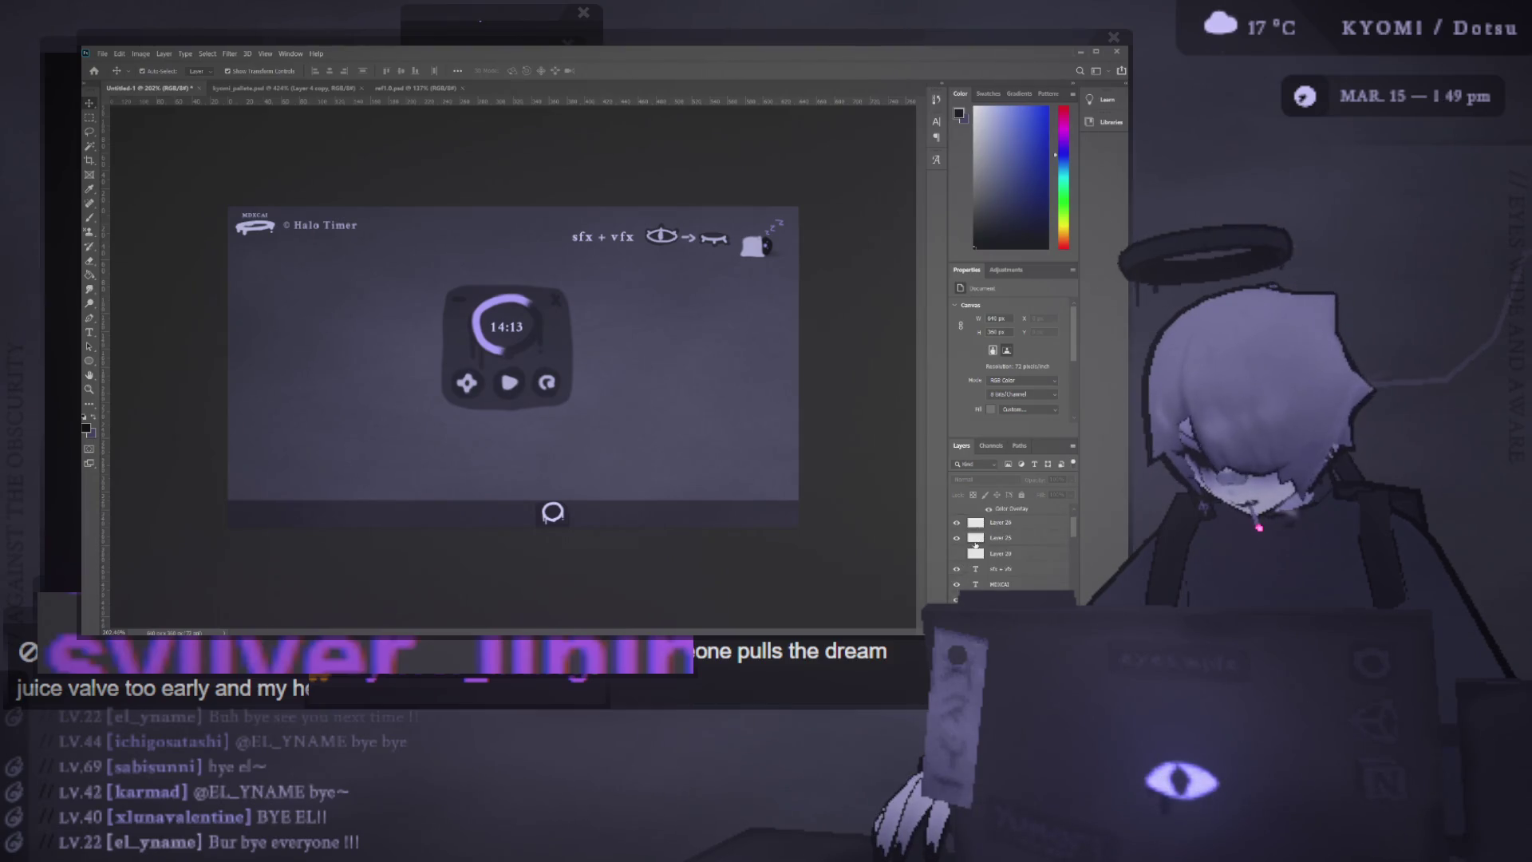
scroll(976, 545, down, 2)
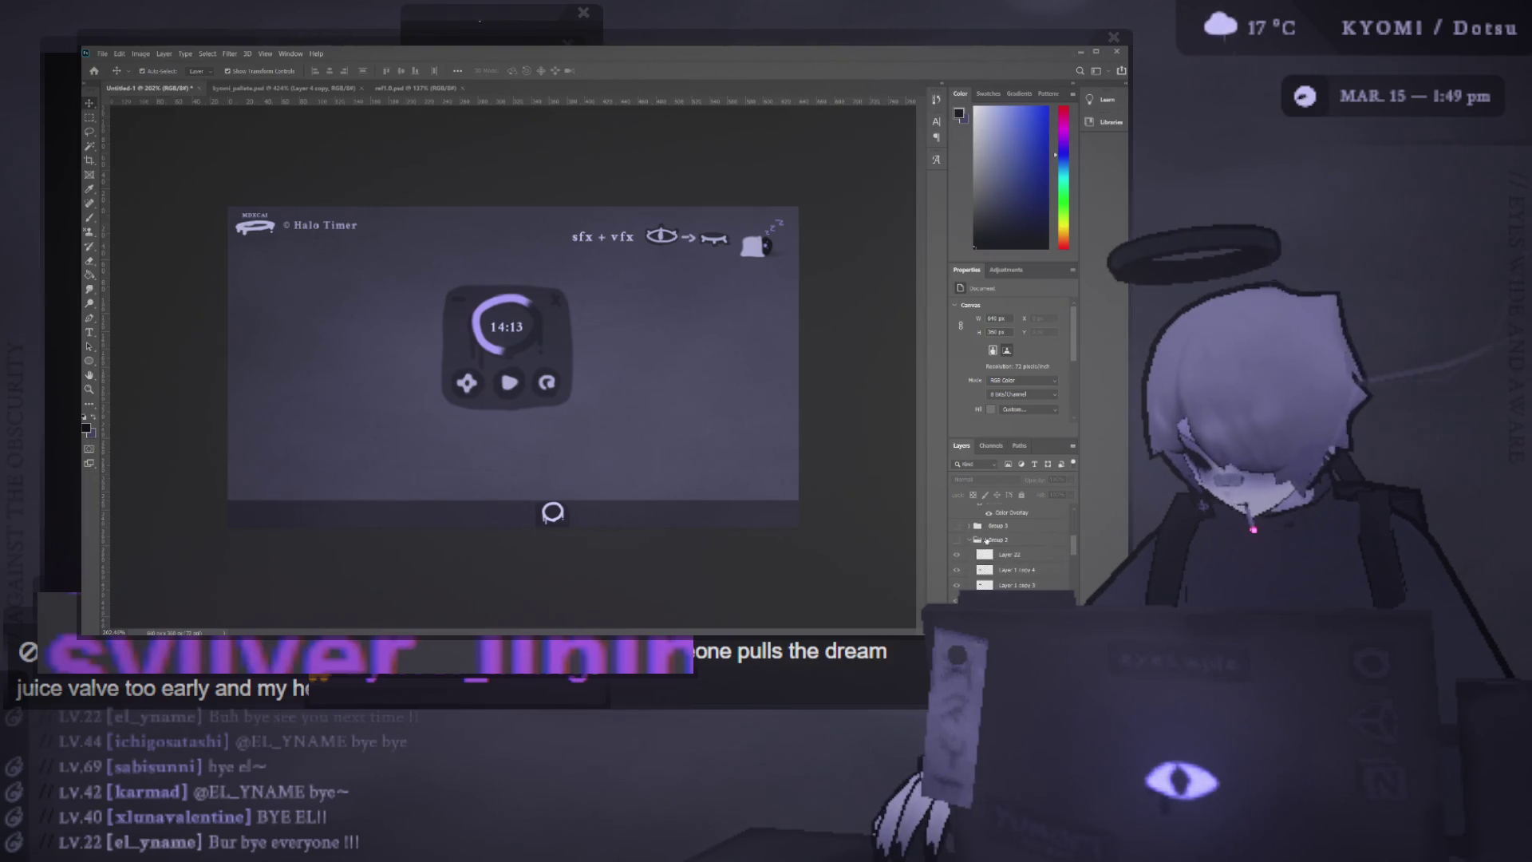
click(454, 329)
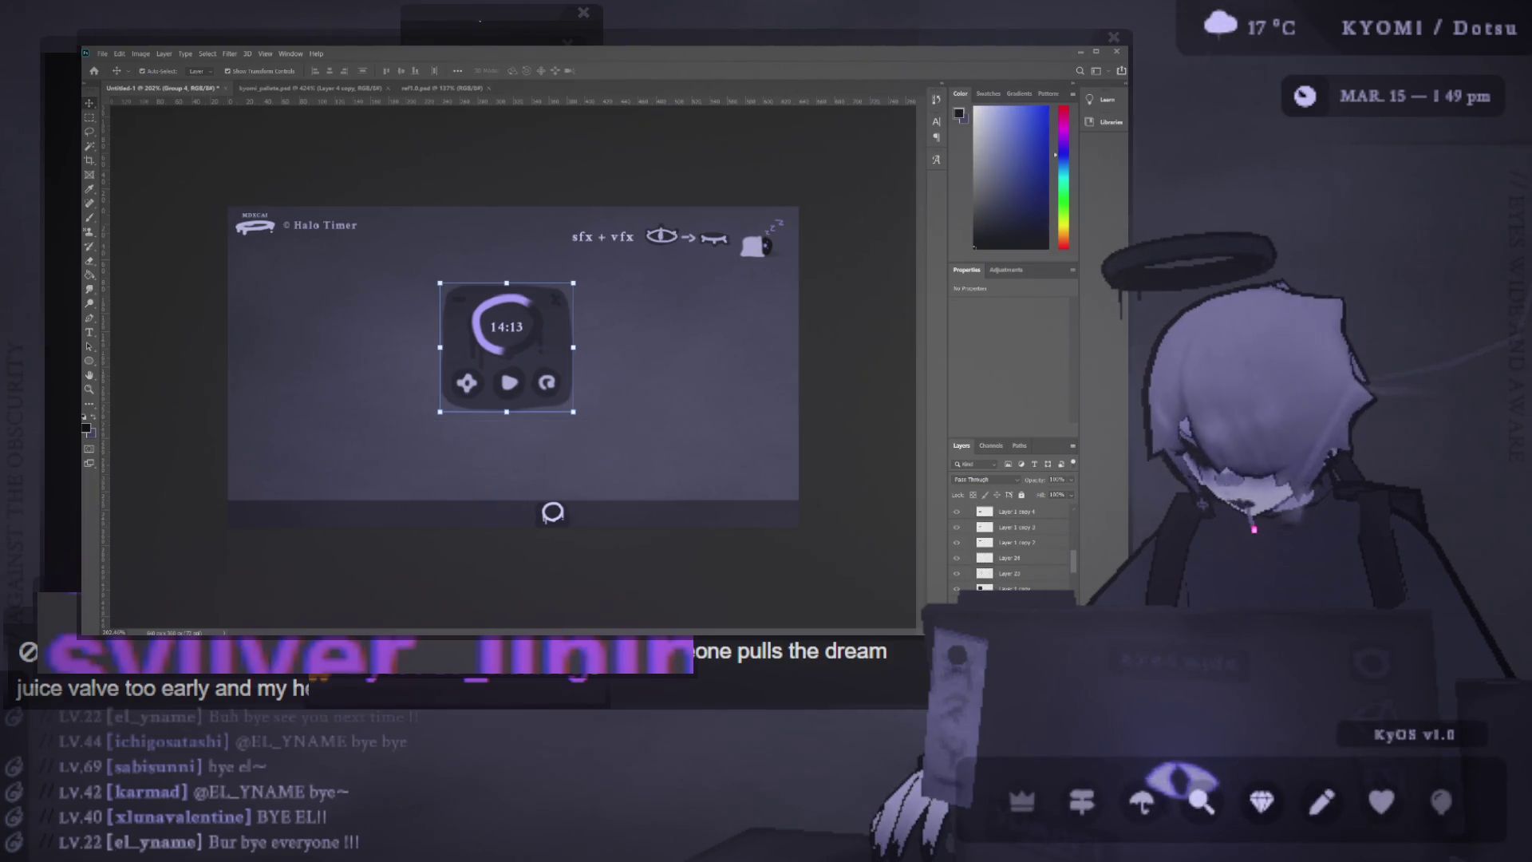
scroll(1012, 551, up, 3)
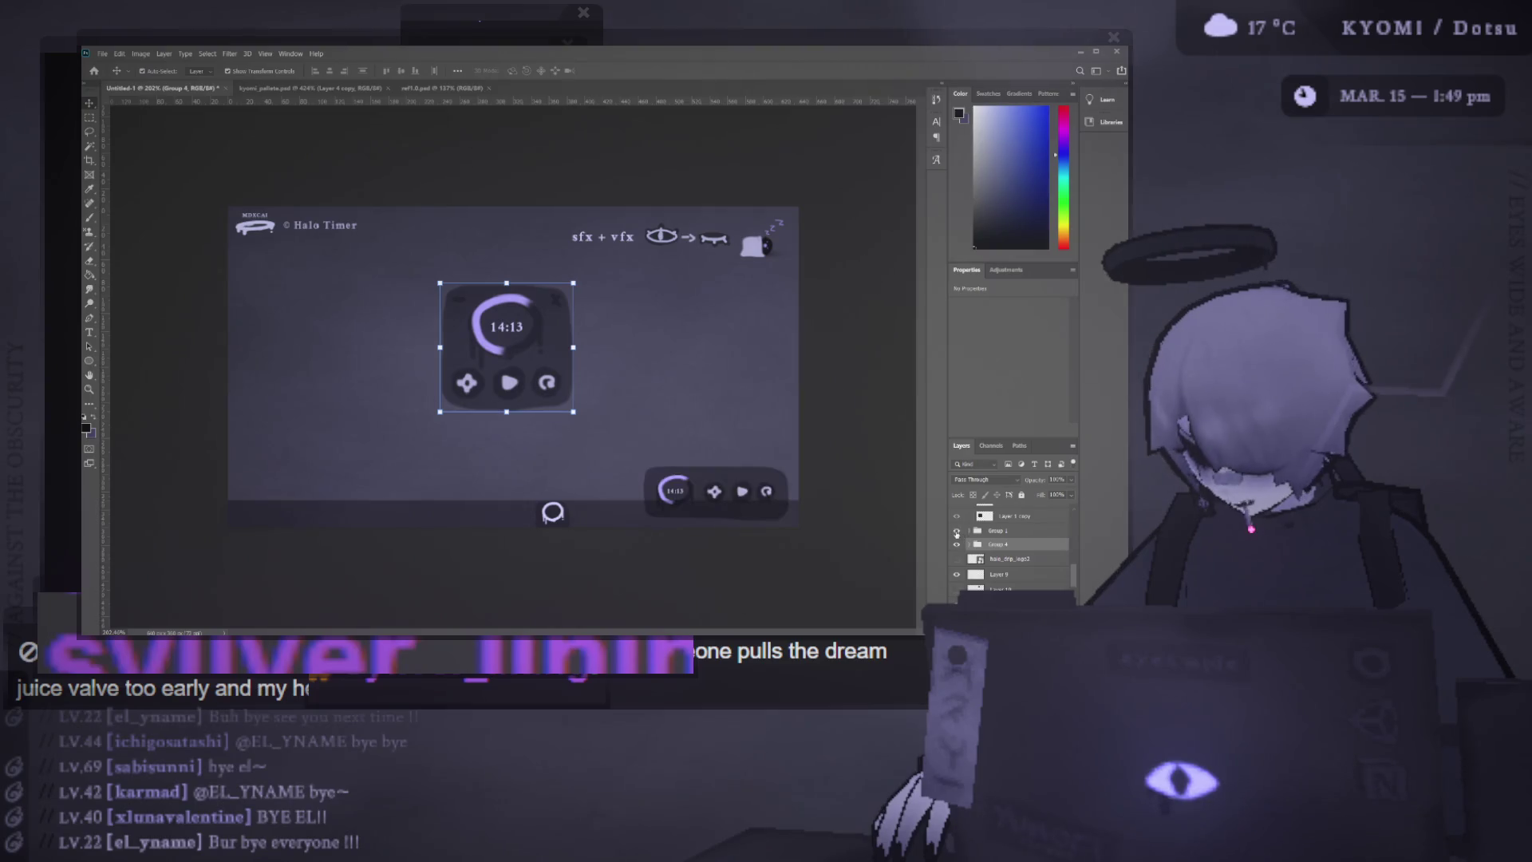
scroll(1004, 565, up, 2)
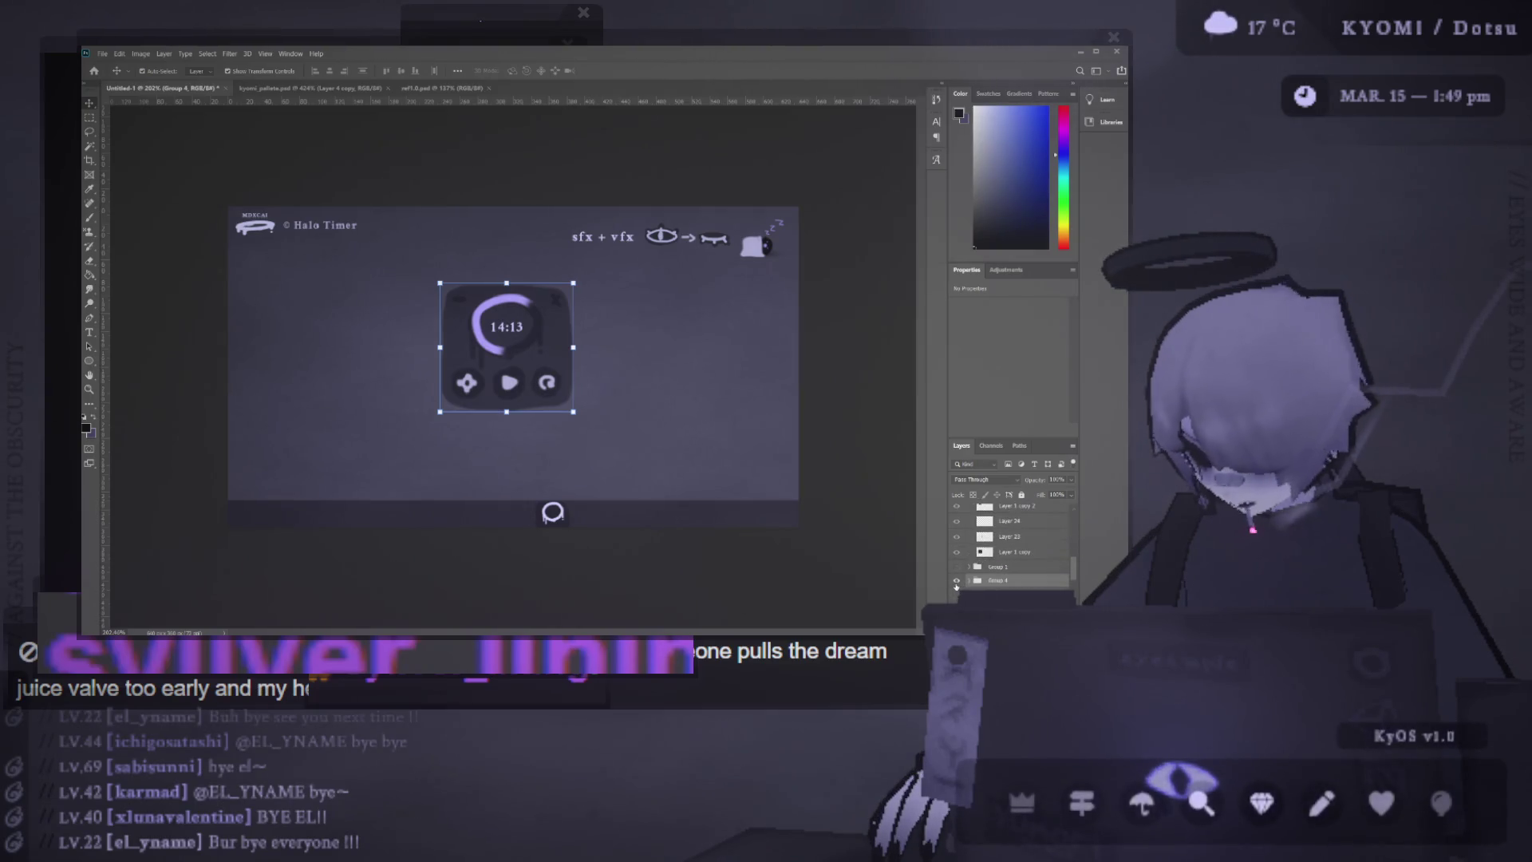
click(956, 580)
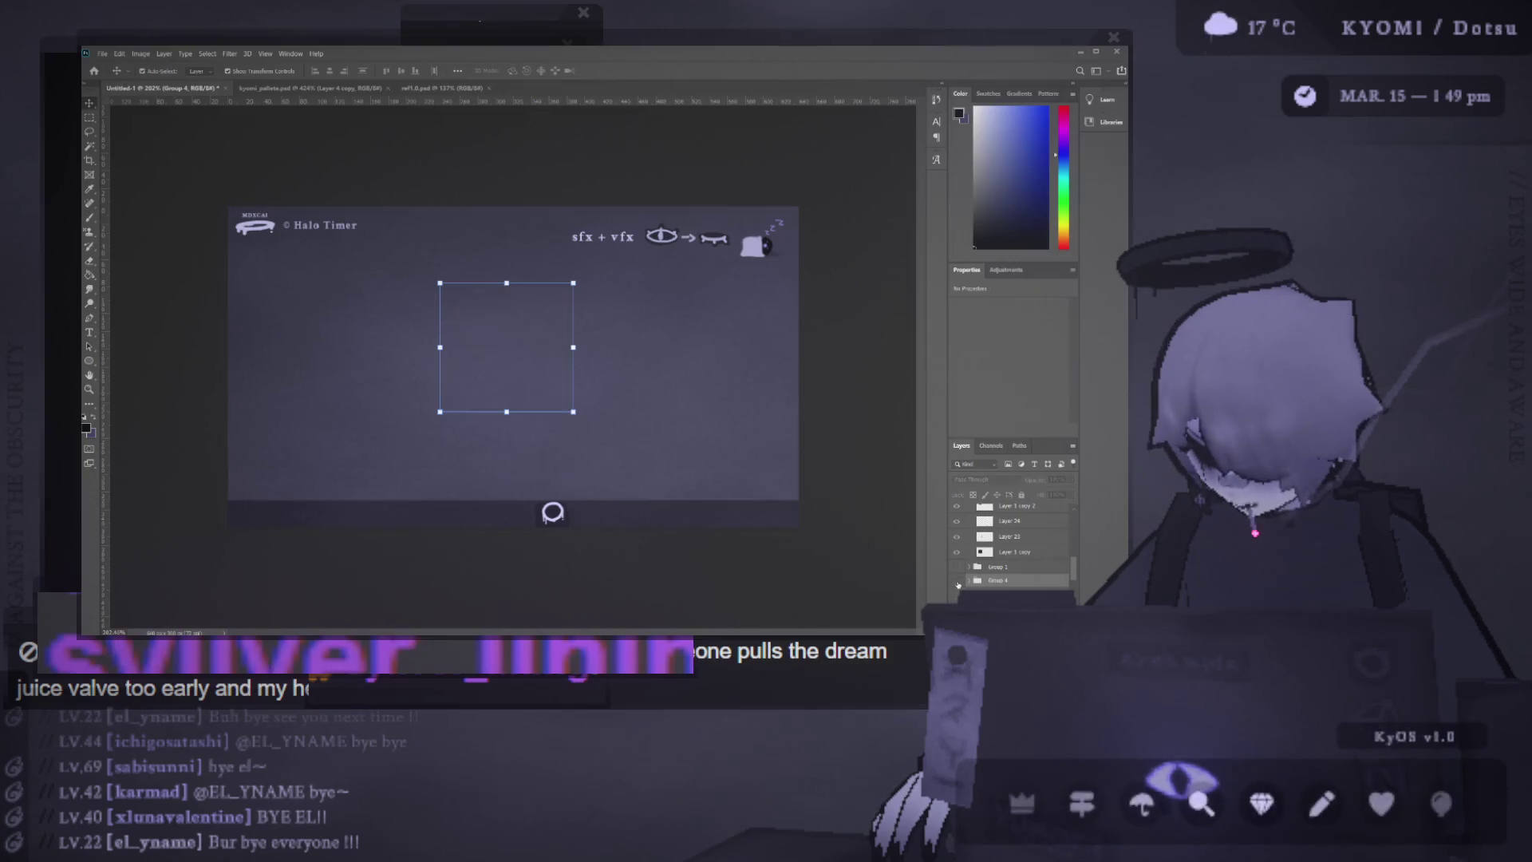
scroll(964, 573, down, 2)
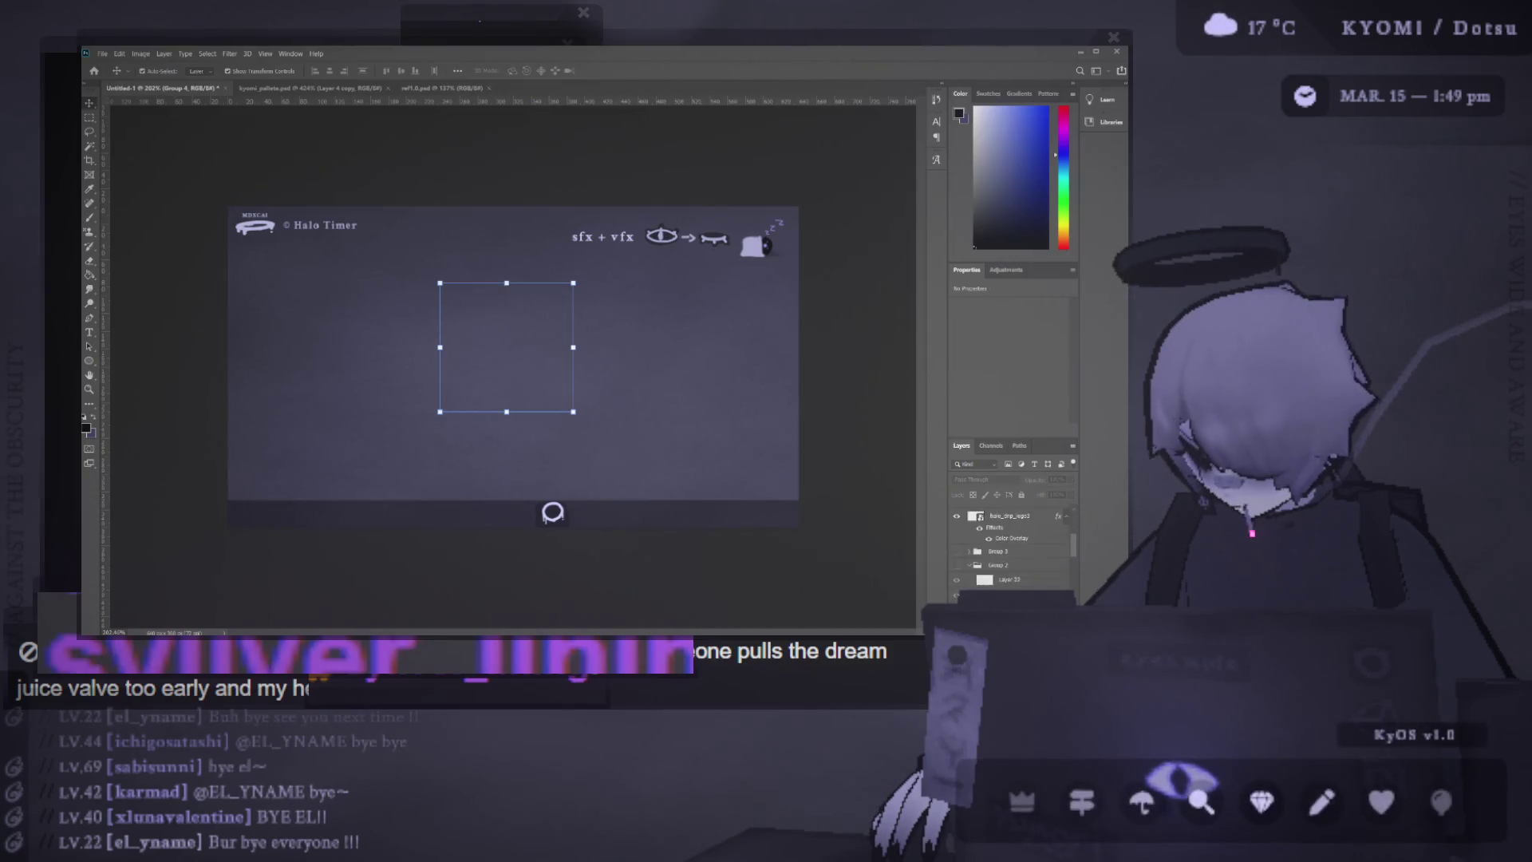
scroll(962, 569, down, 2)
click(957, 552)
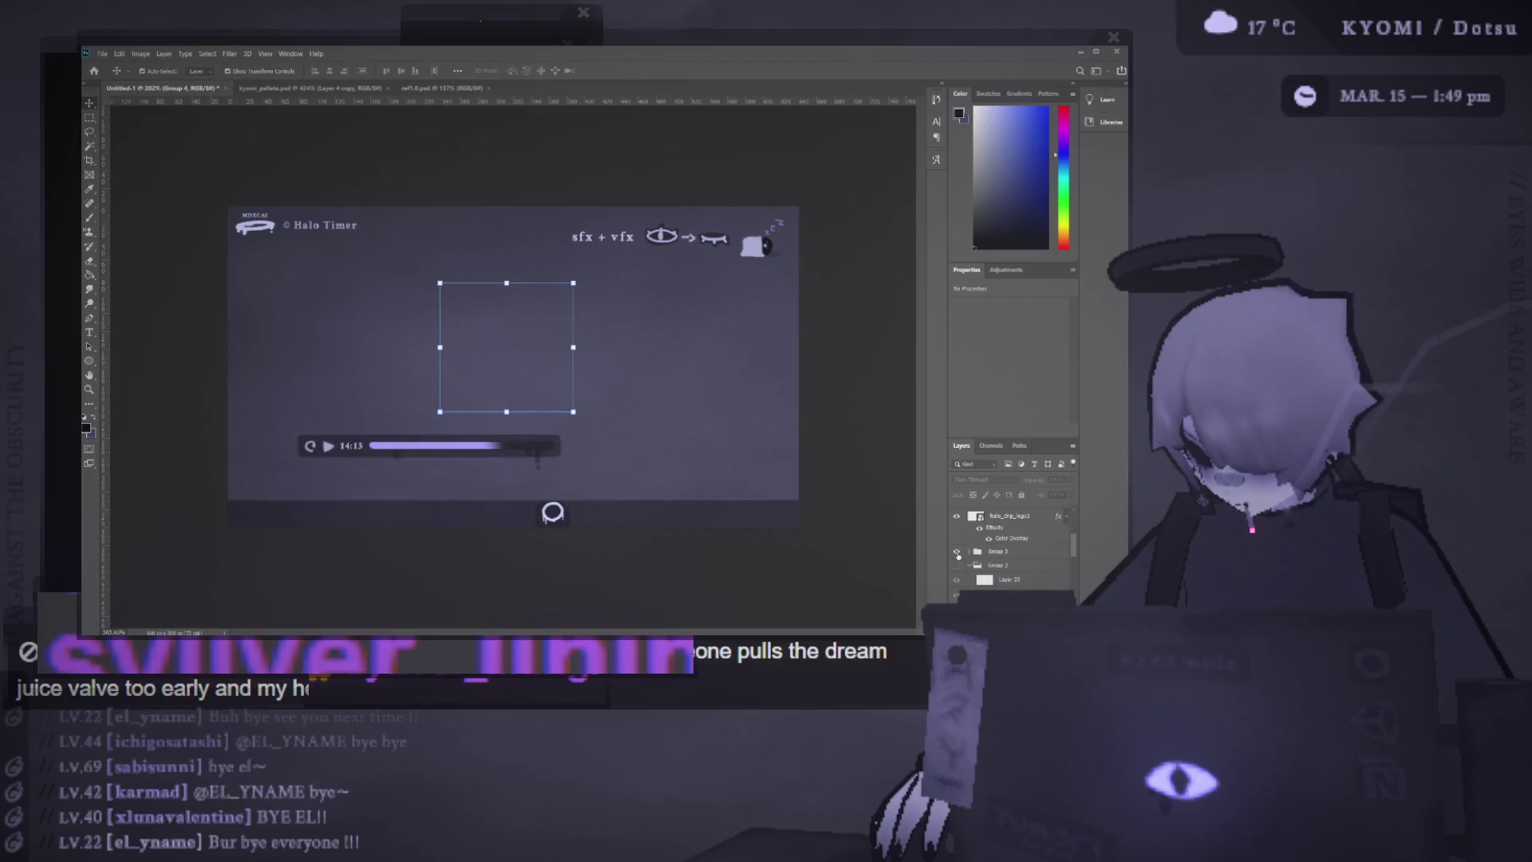
Try moving and narrowing the player bar and moving the blanket icon, undoing the trial edits
mouse_move(313, 482)
mouse_down()
mouse_move(423, 447)
mouse_move(396, 414)
mouse_move(233, 526)
mouse_move(248, 553)
mouse_move(246, 519)
mouse_up()
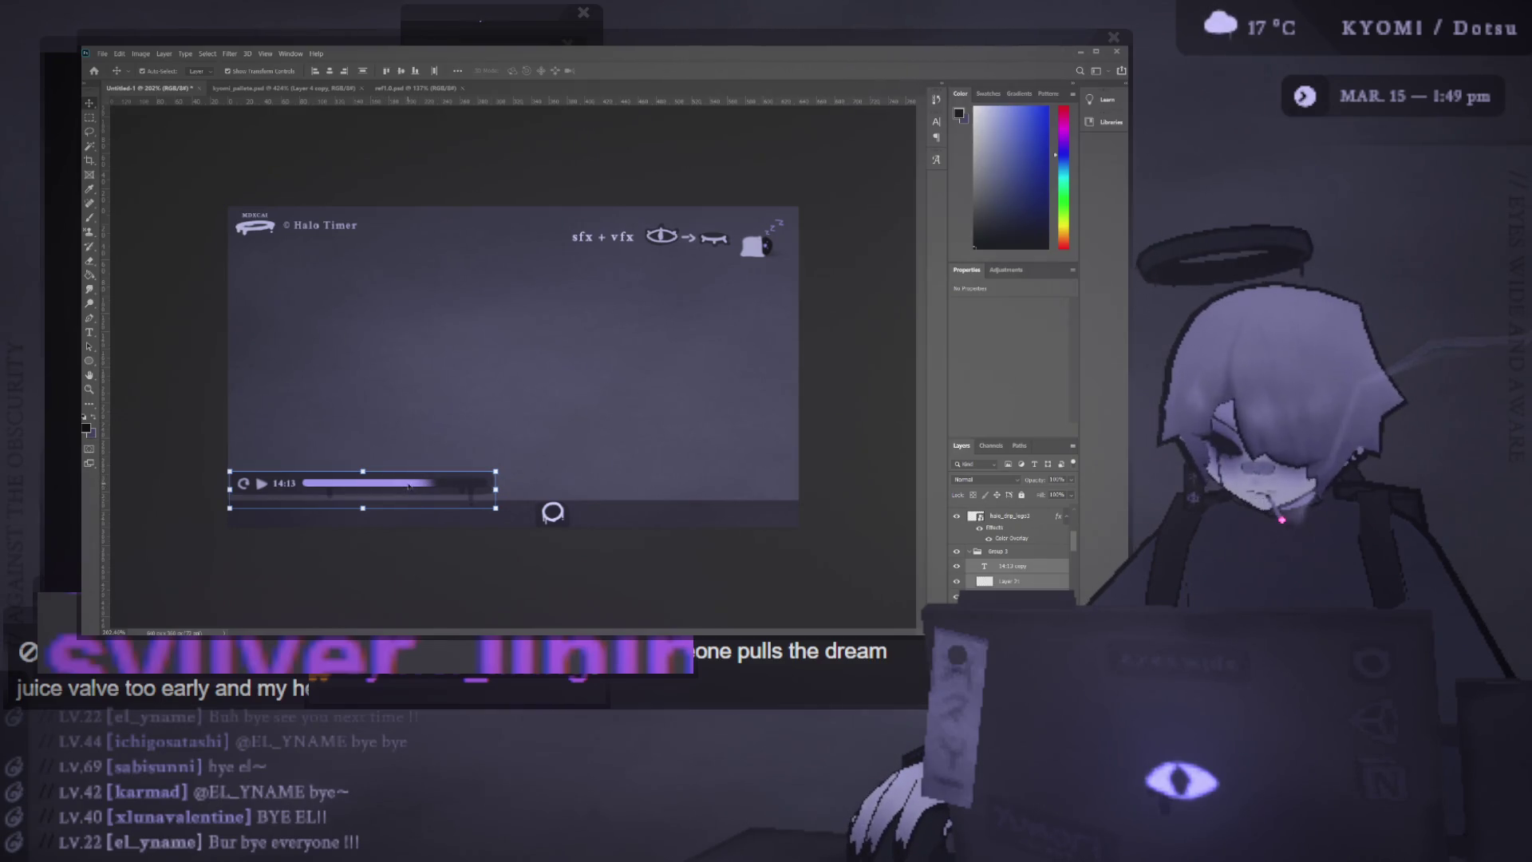
drag(500, 489, 361, 510)
key(ctrl+z)
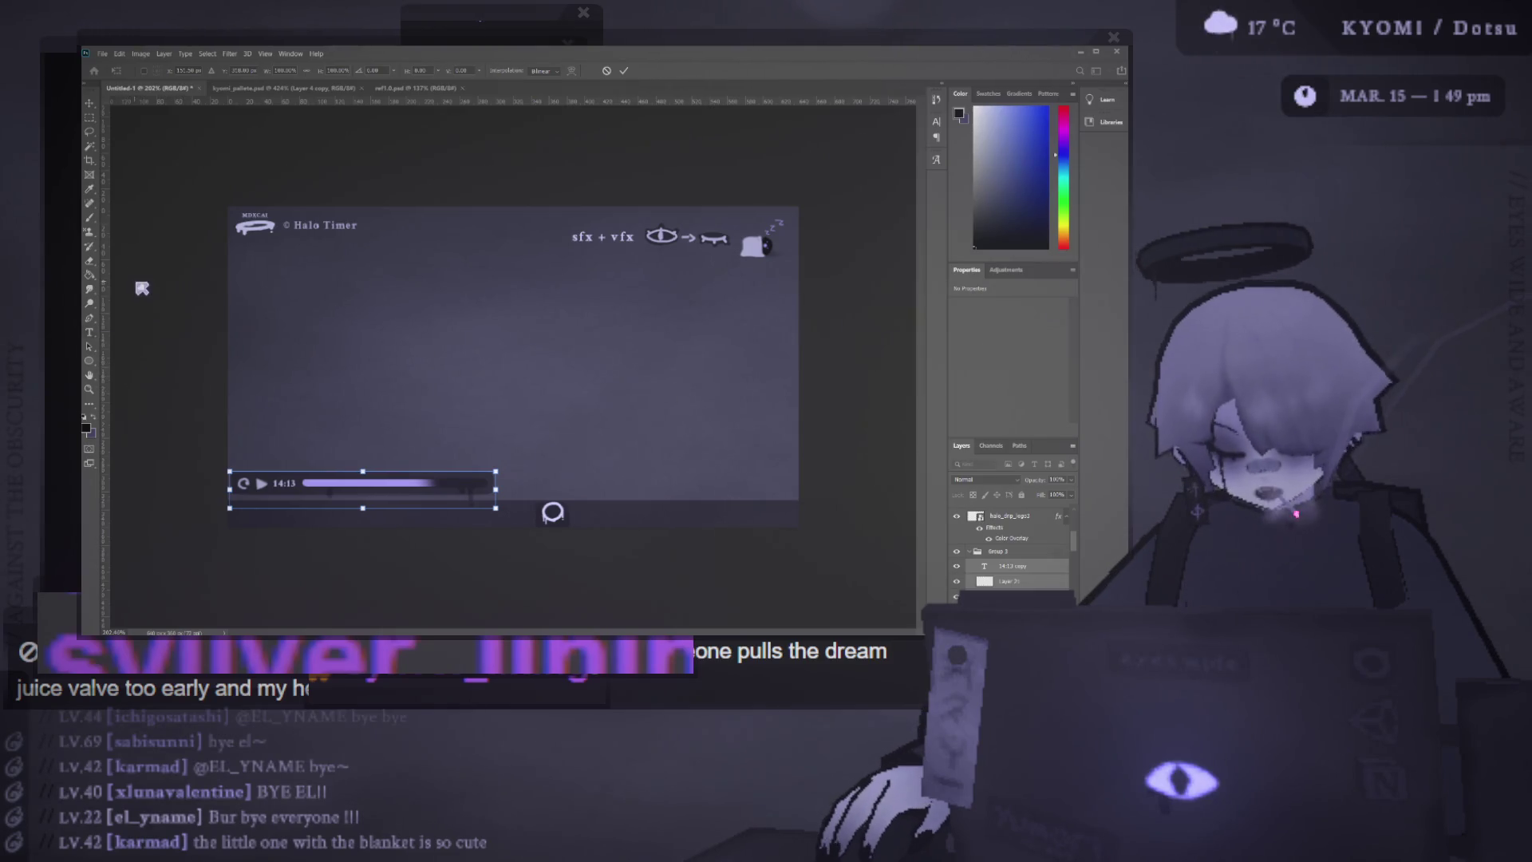
key(Return)
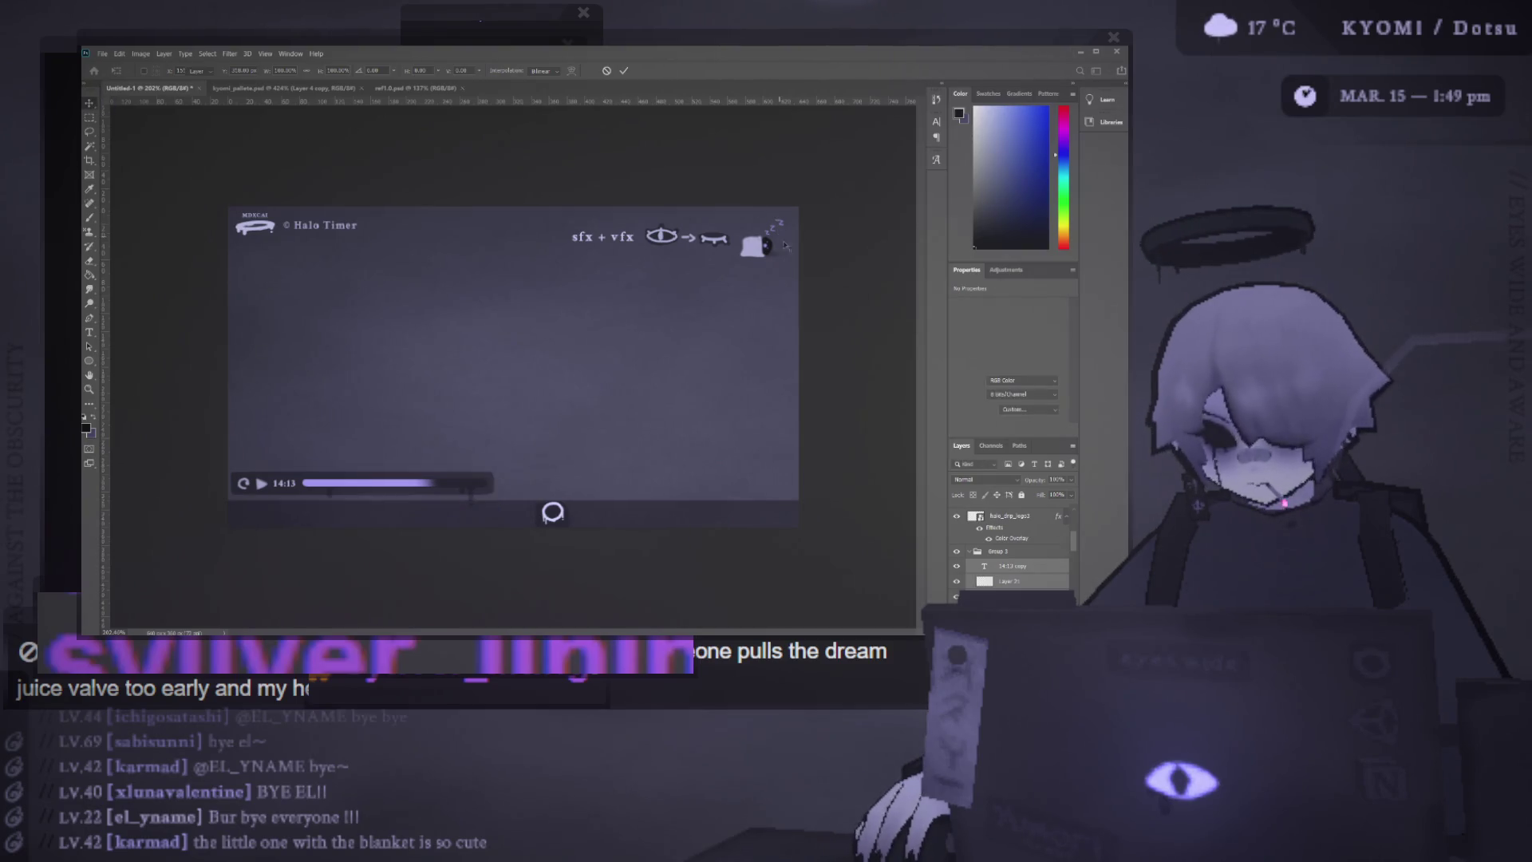
mouse_move(788, 237)
mouse_down()
mouse_move(530, 472)
mouse_move(553, 477)
mouse_up()
key(ctrl+z)
key(ctrl+z)
key(ctrl+z)
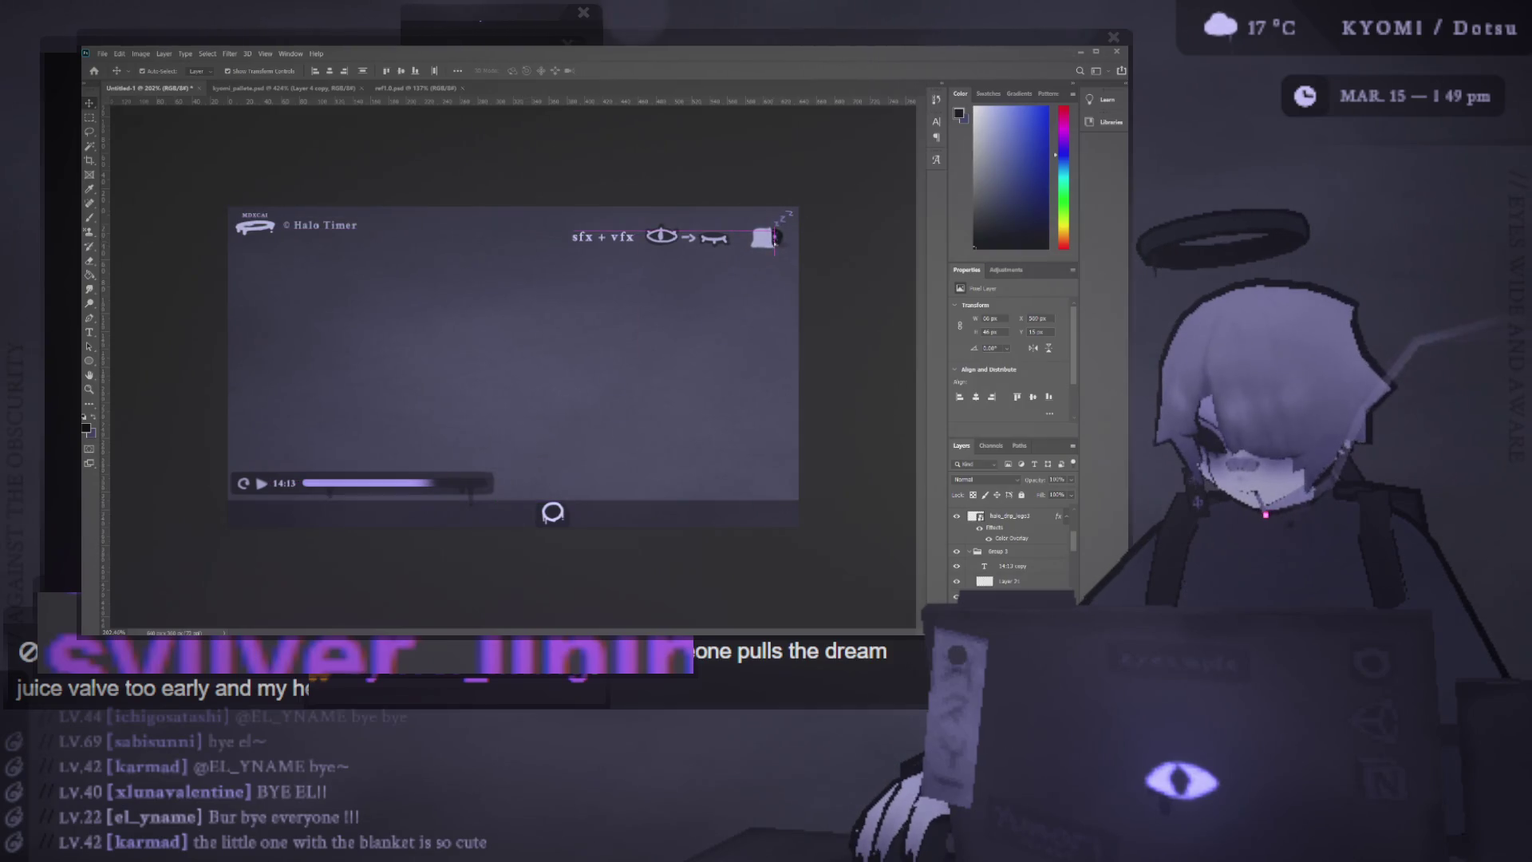
Position the player bar in the lower left and show the settings panel with sliders
drag(478, 492, 530, 428)
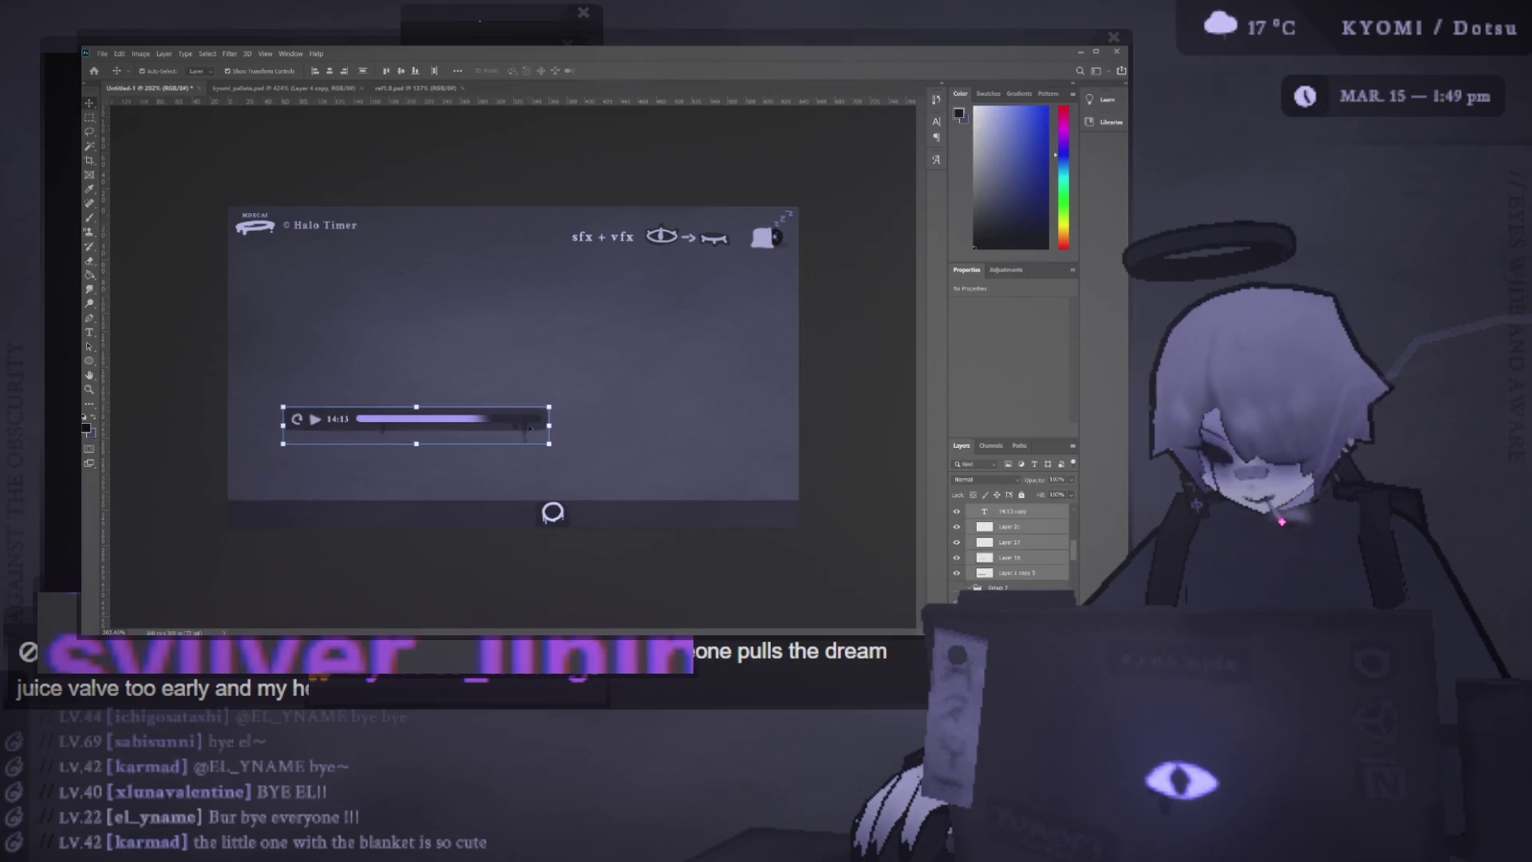
key(ctrl+t)
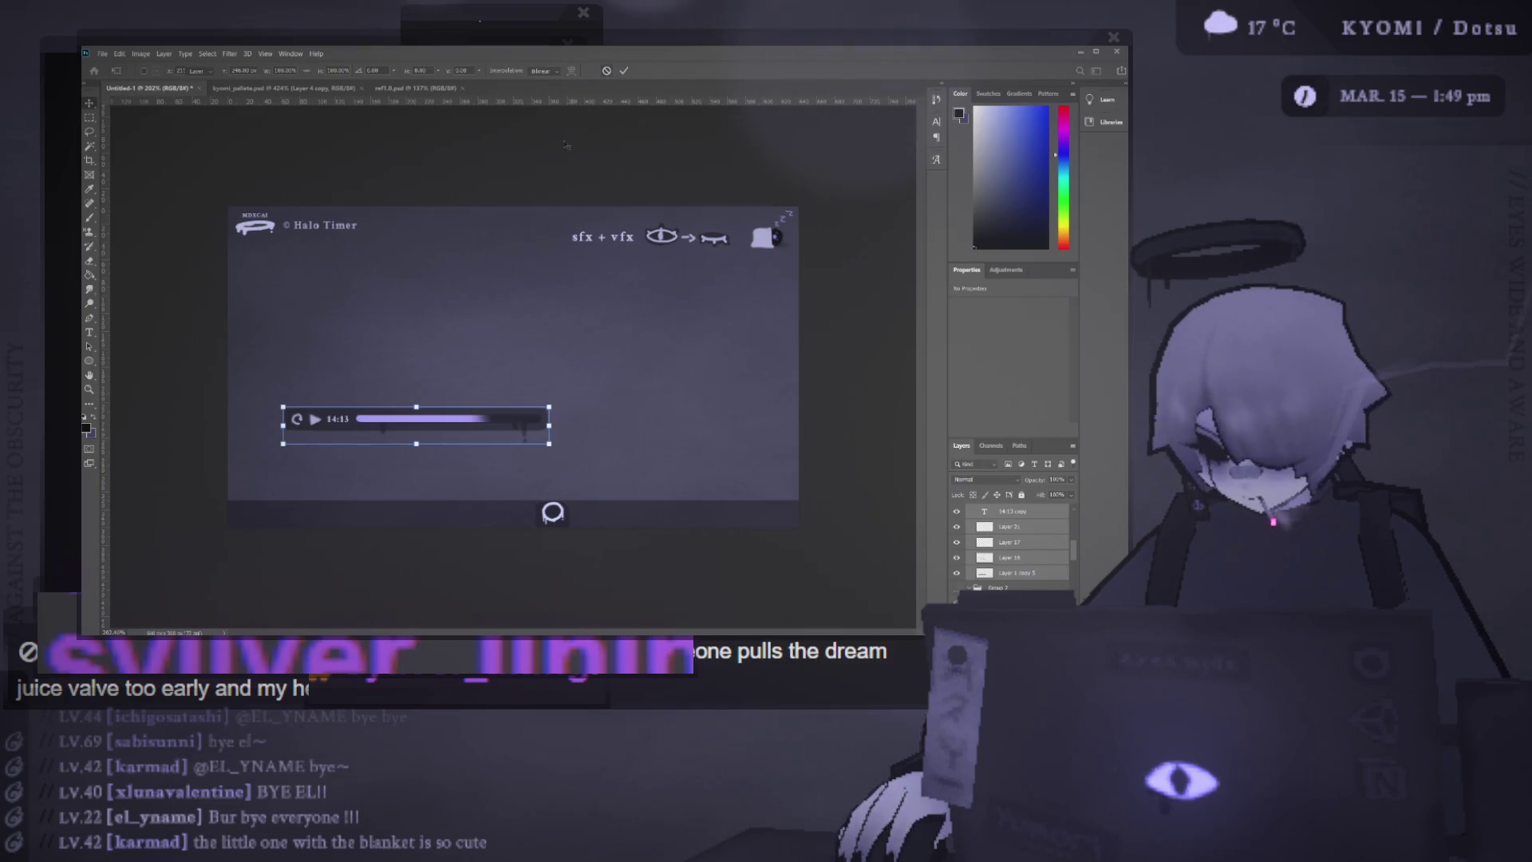
click(199, 355)
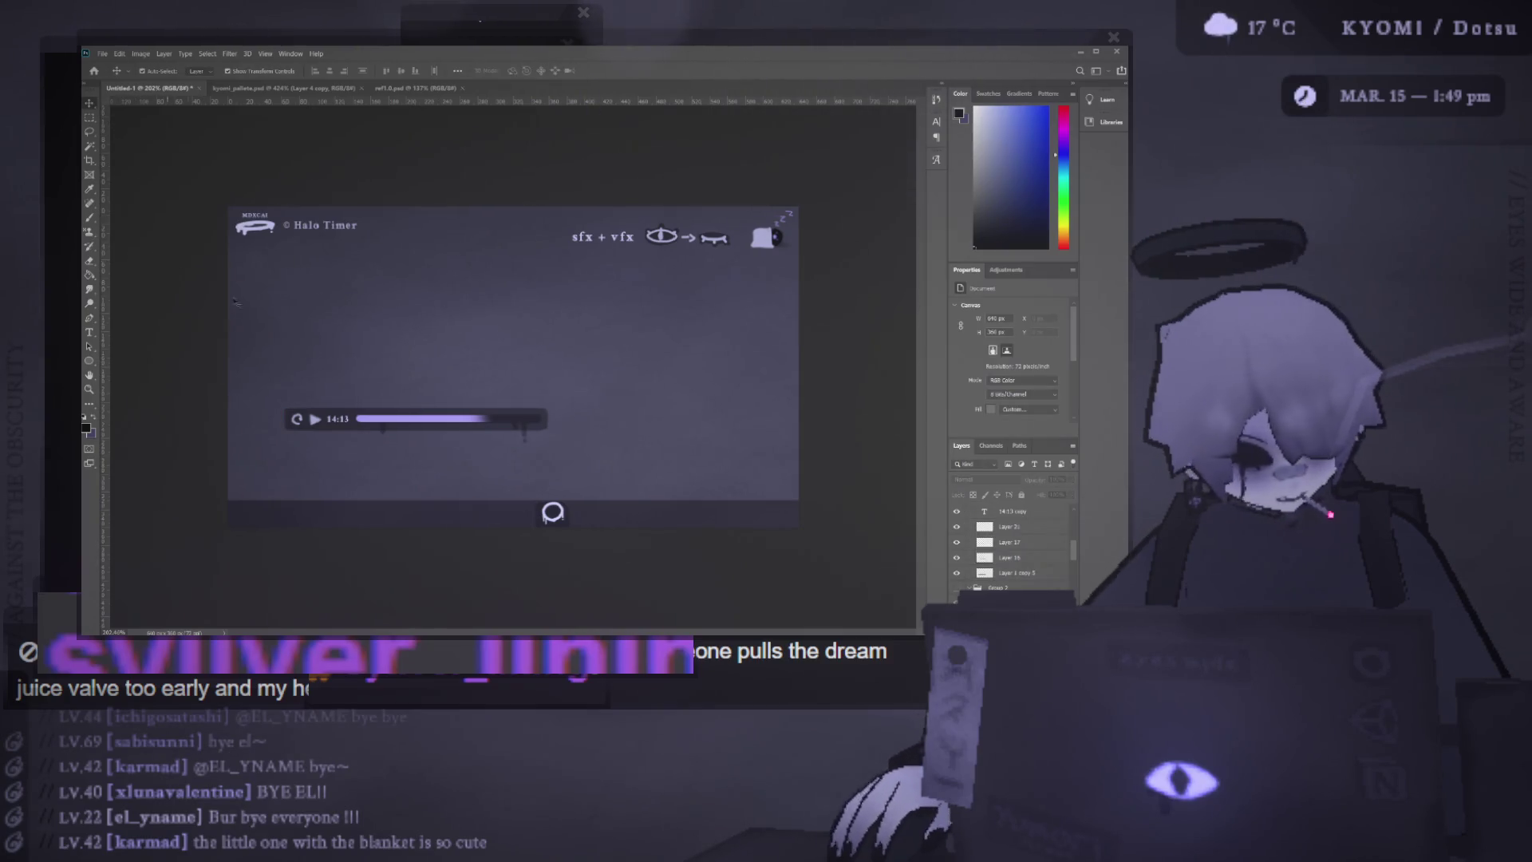
mouse_move(551, 423)
mouse_down()
mouse_move(517, 421)
mouse_move(551, 422)
mouse_up()
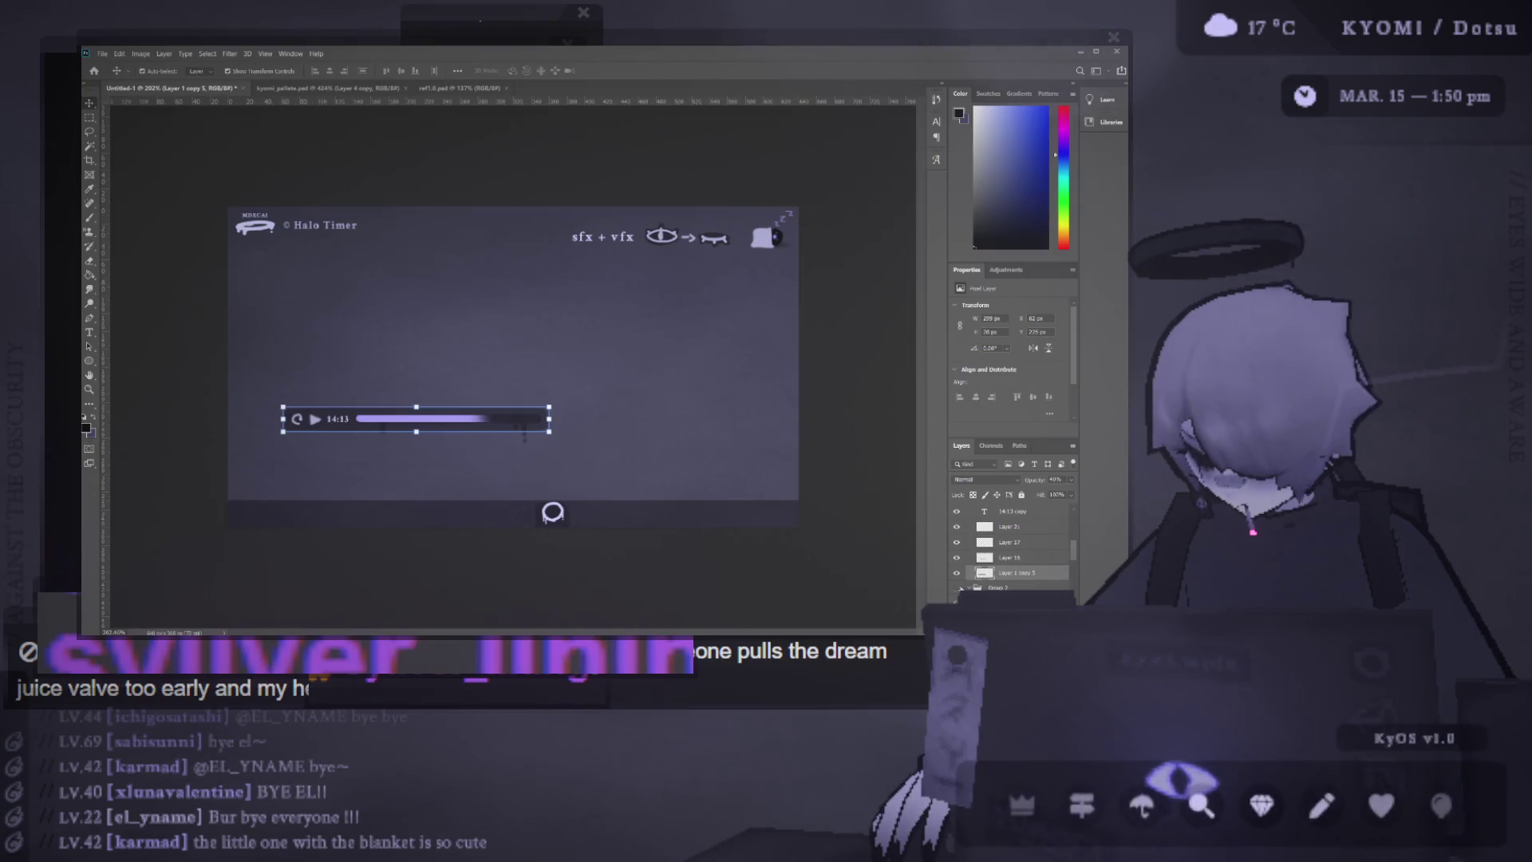
click(957, 588)
scroll(957, 583, down, 3)
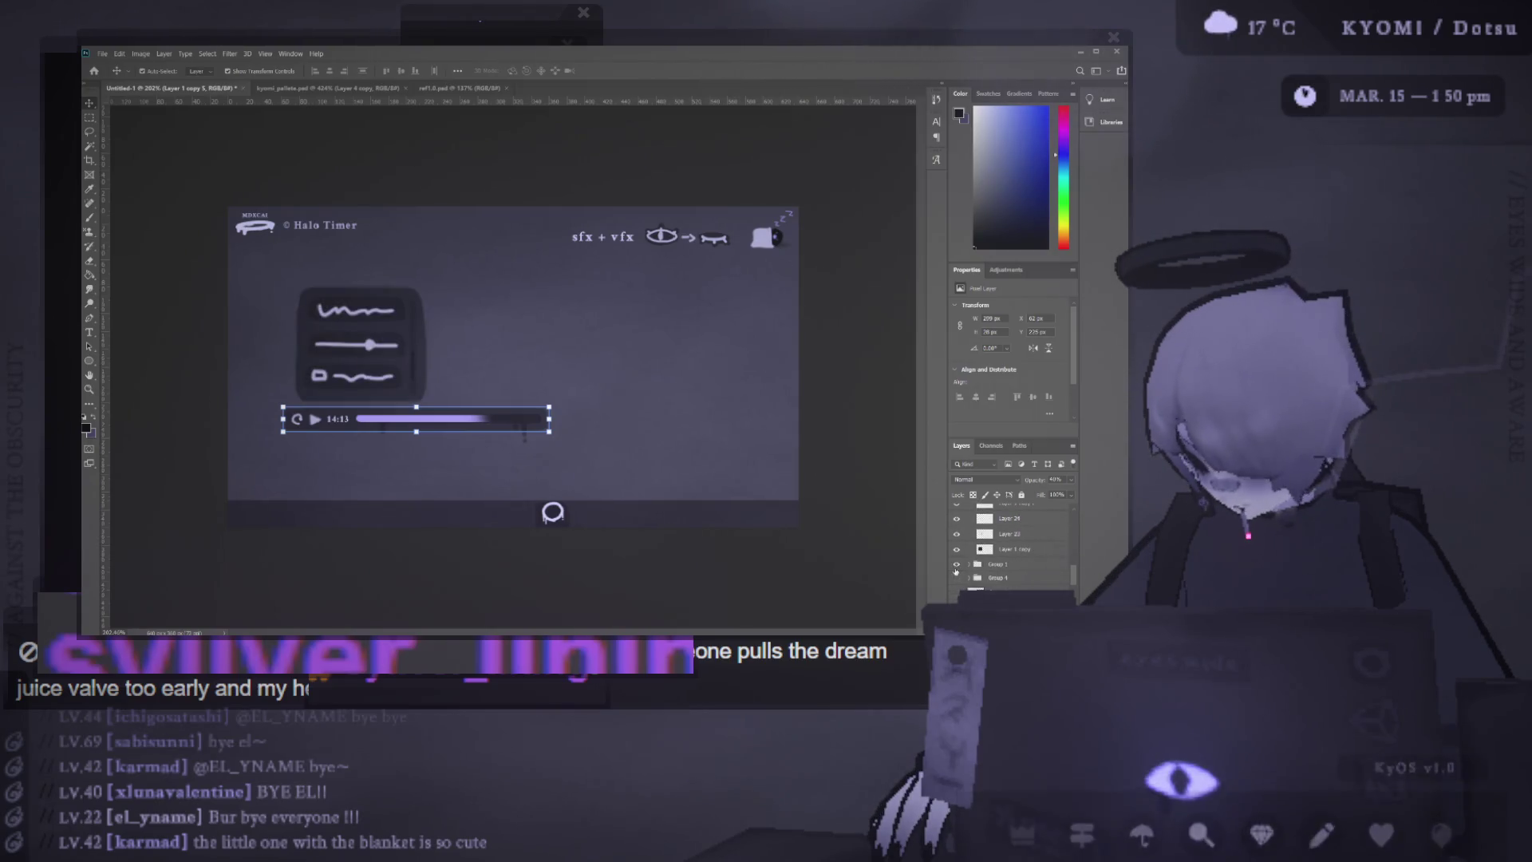
Show the 14:13 timer card, set the player bar to 100% opacity, and move the three widgets together
click(958, 578)
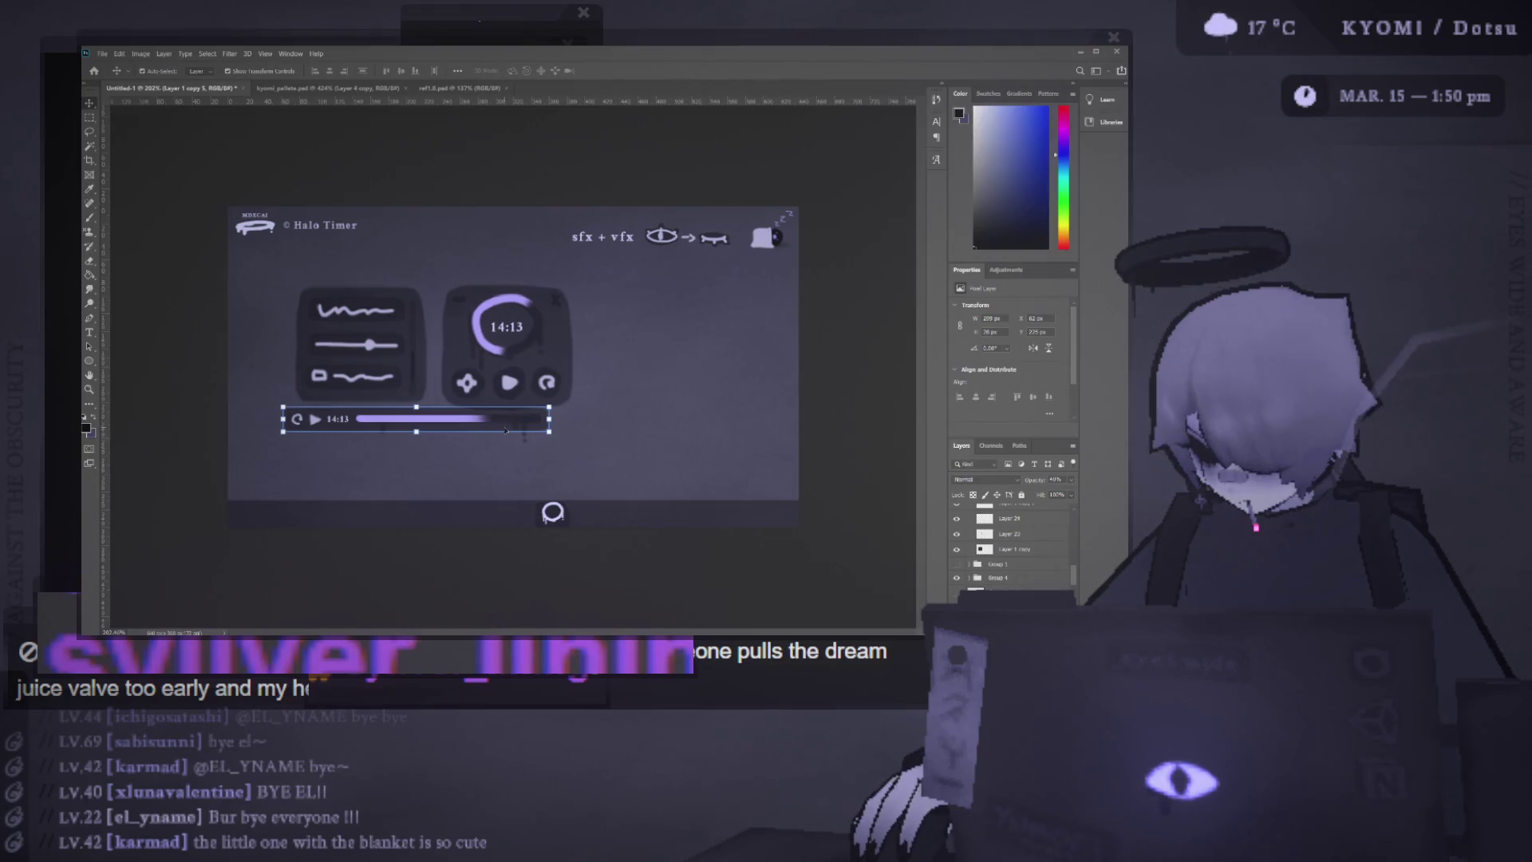
click(289, 421)
key(shift+Right)
key(shift+Down)
key(0)
drag(170, 424, 479, 303)
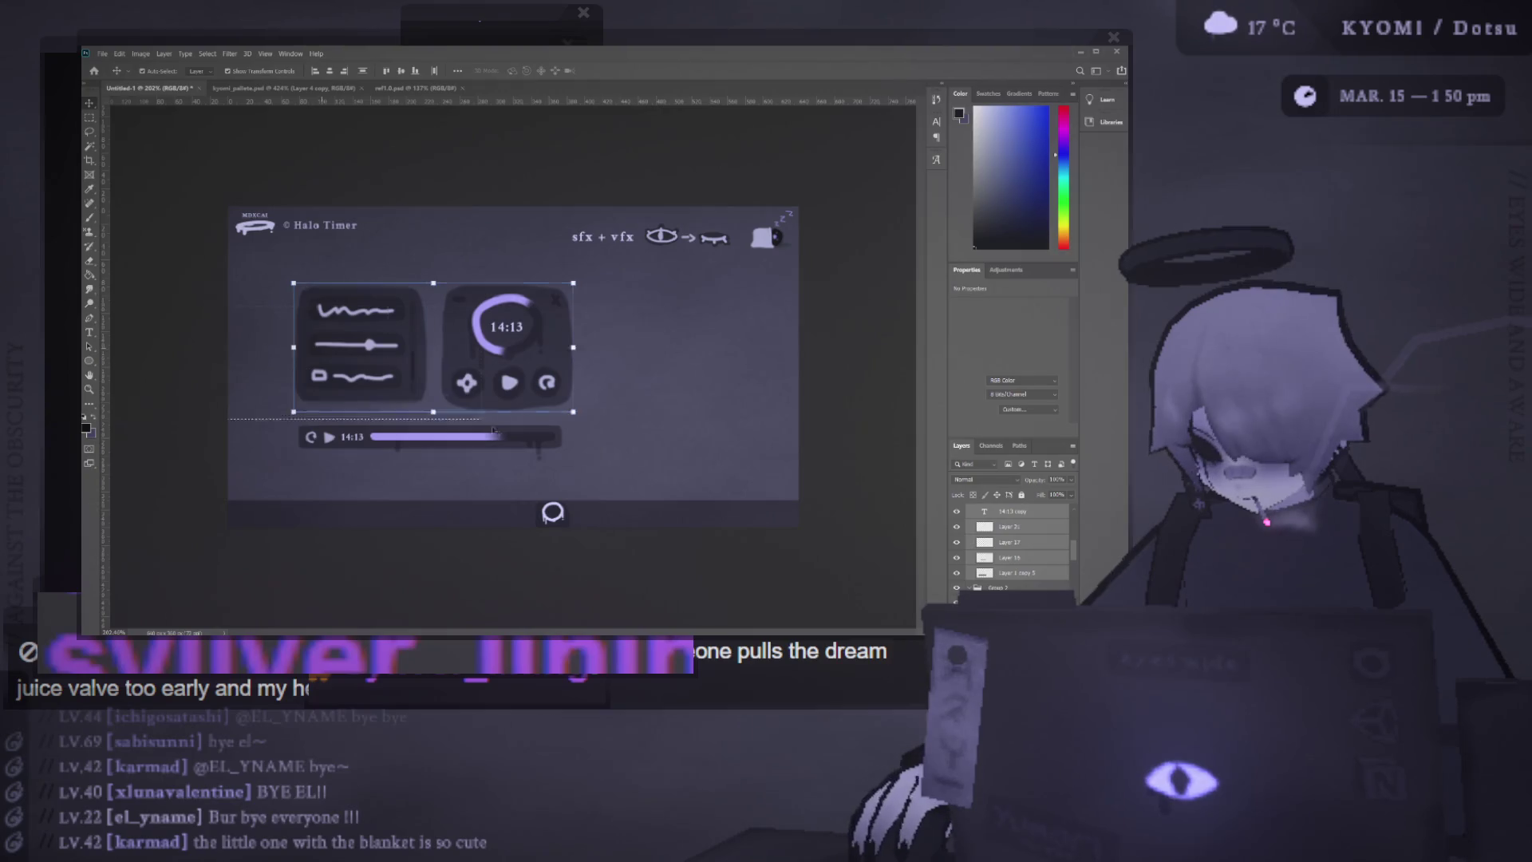
drag(537, 375, 509, 371)
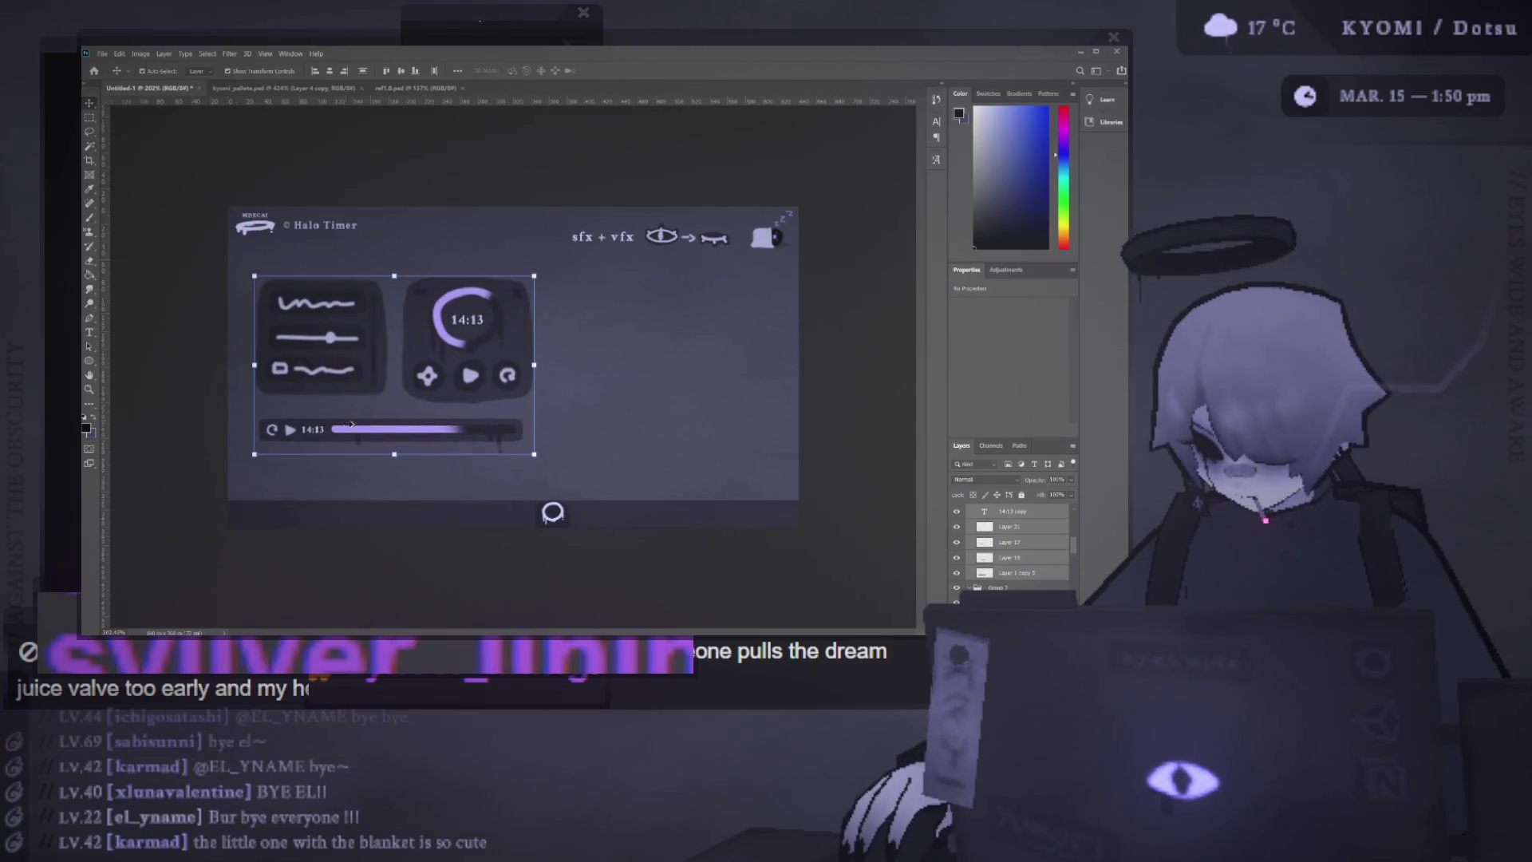
Save the mockup as halo_timer.psd
scroll(510, 370, down, 2)
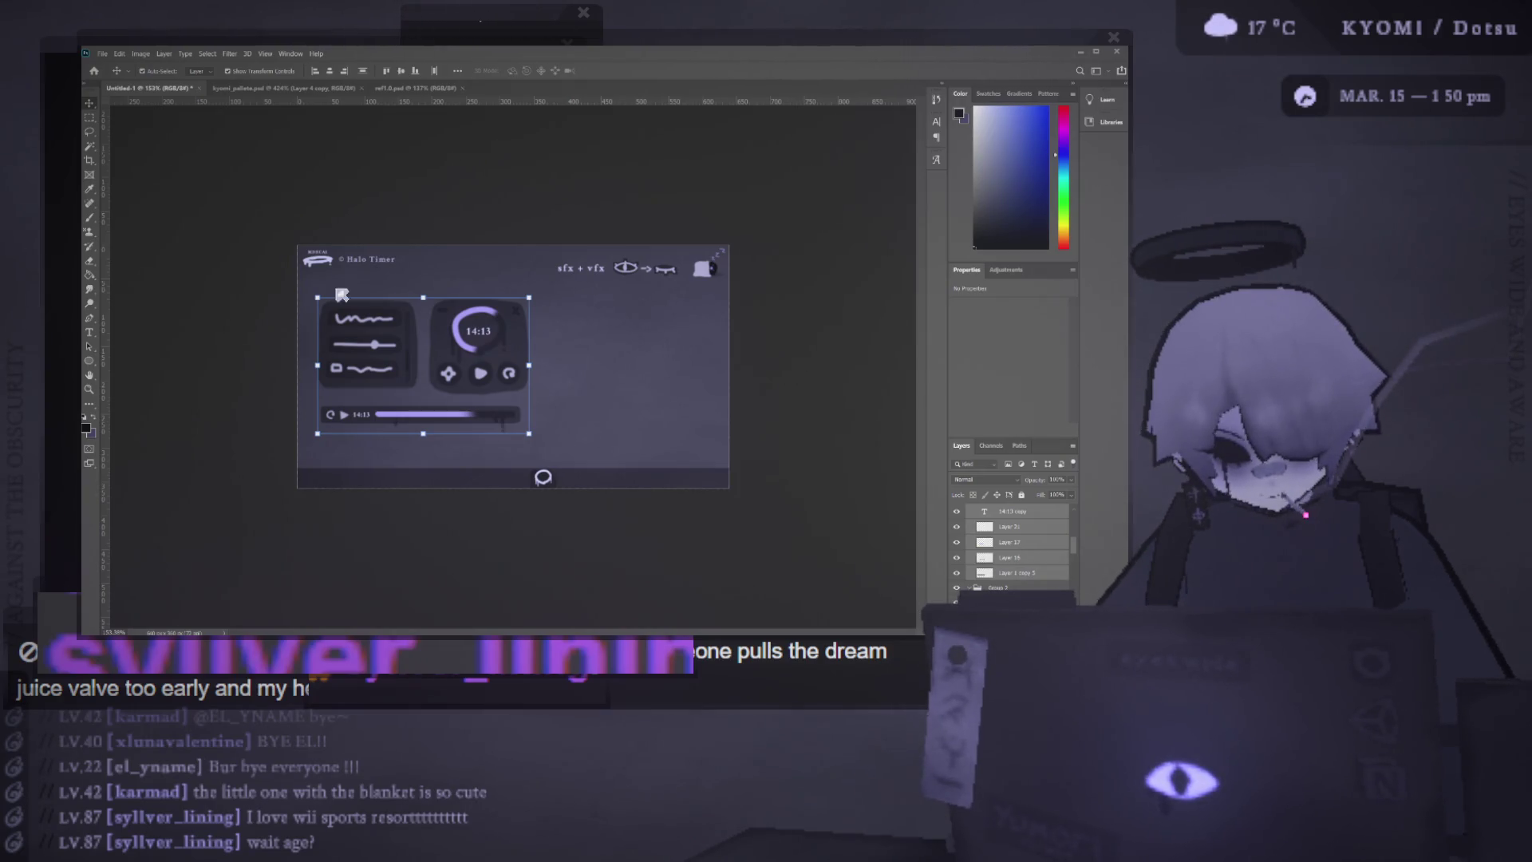
click(452, 227)
key(Return)
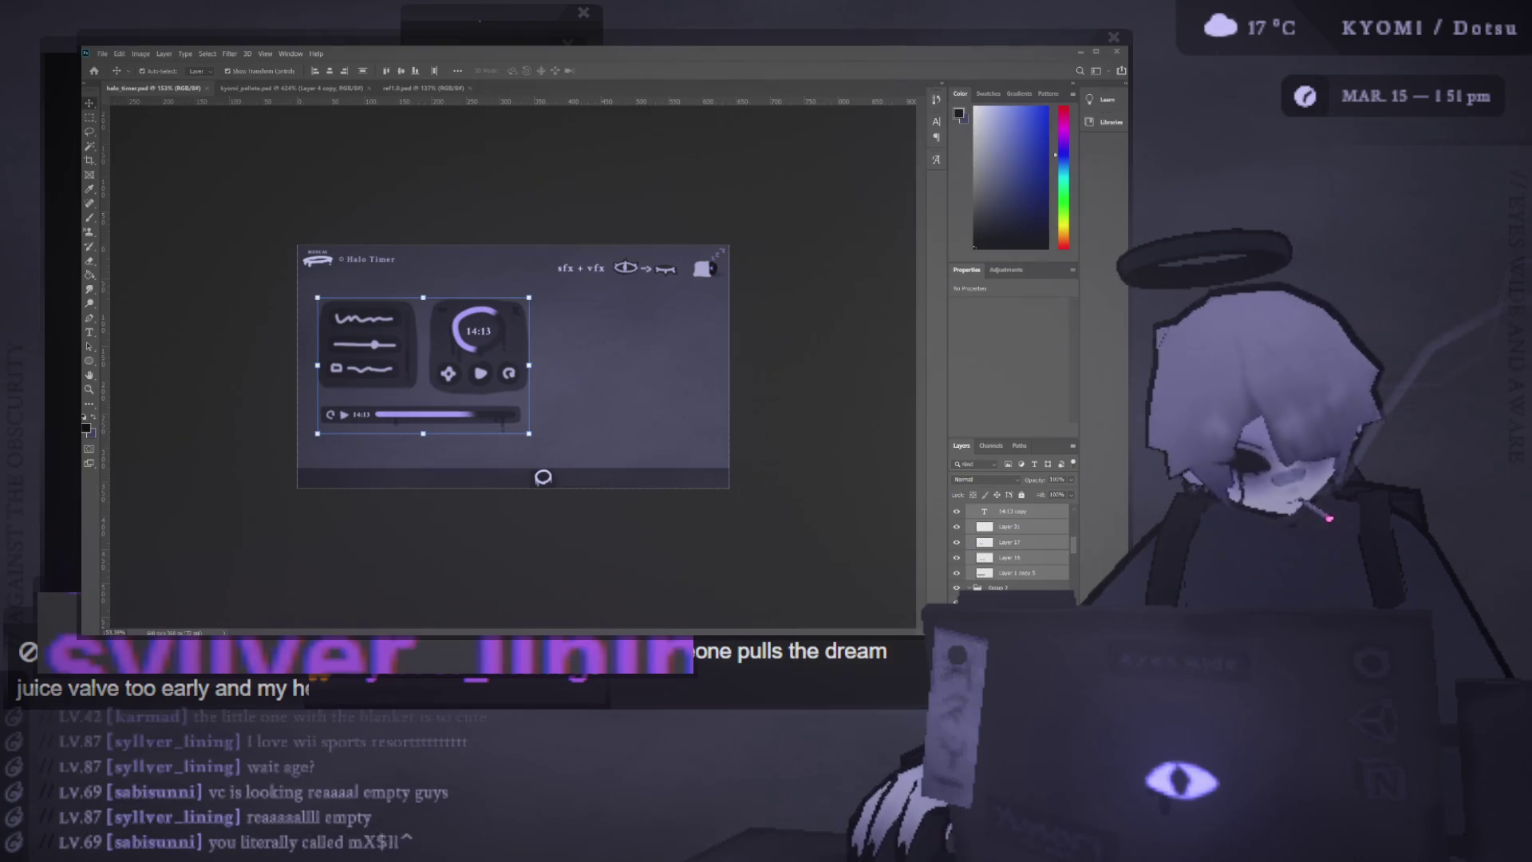
scroll(513, 366, up, 1)
Nudge the circle icon beside the controls and commit its transform
scroll(514, 367, up, 2)
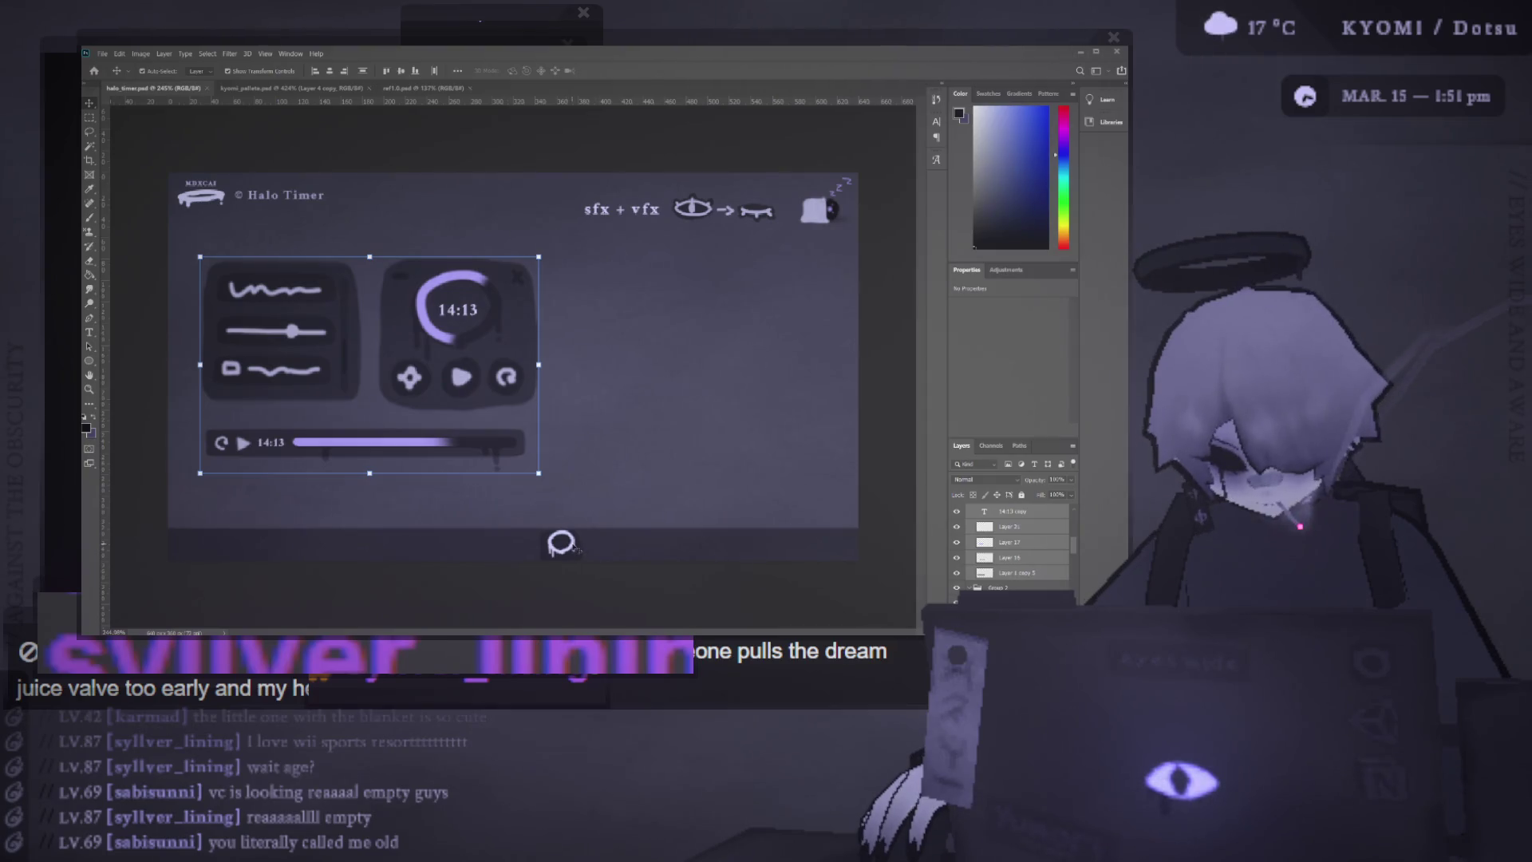
scroll(576, 548, up, 3)
scroll(511, 550, down, 2)
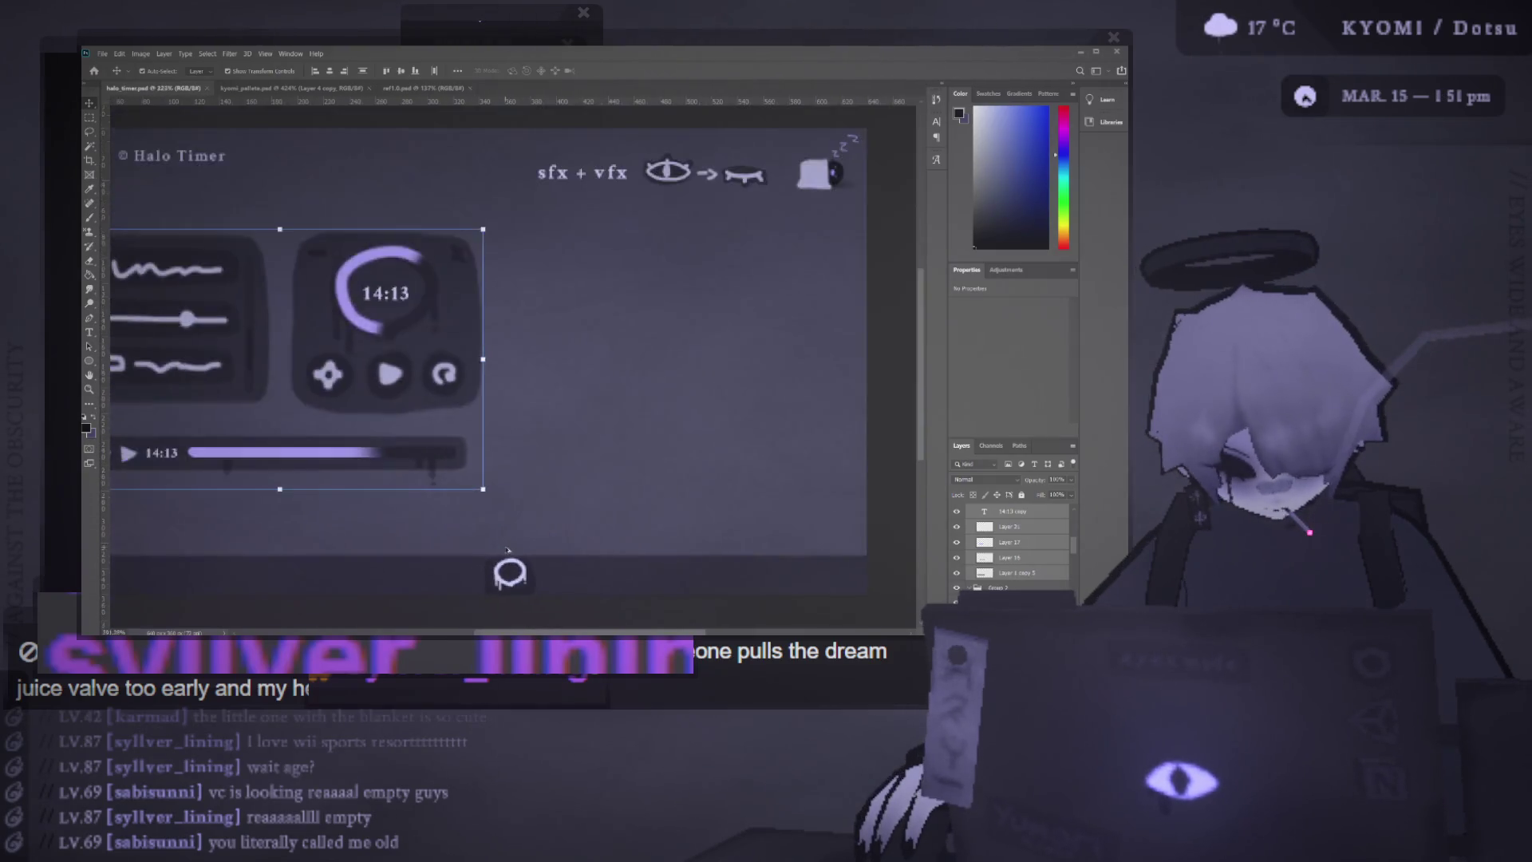
scroll(507, 549, up, 5)
key(b)
scroll(539, 423, down, 5)
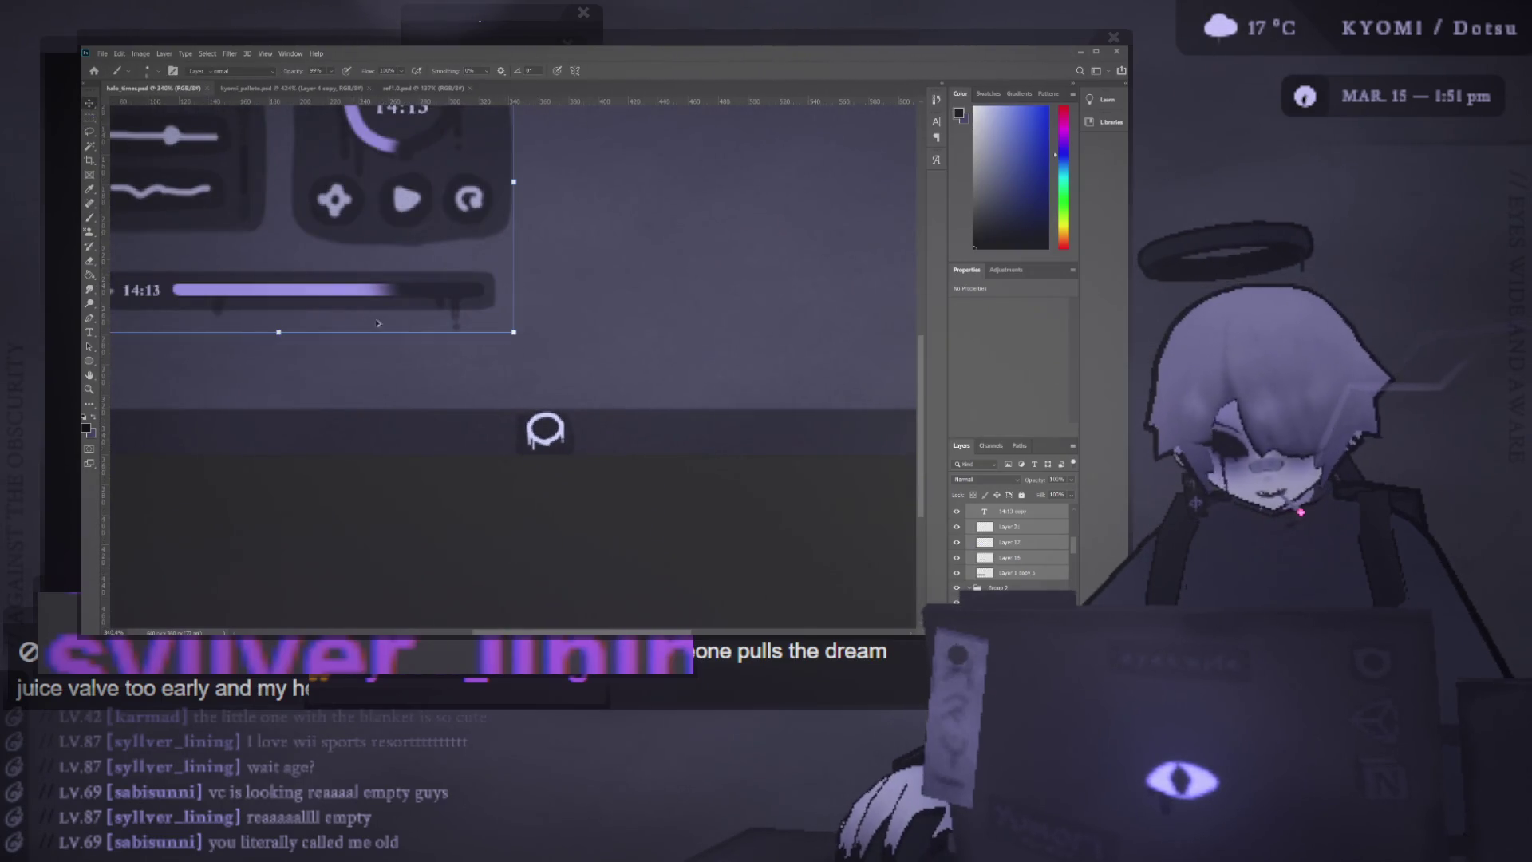
key(v)
scroll(545, 482, down, 4)
mouse_move(546, 462)
mouse_down()
mouse_move(567, 368)
mouse_move(539, 459)
mouse_up()
key(ctrl+t)
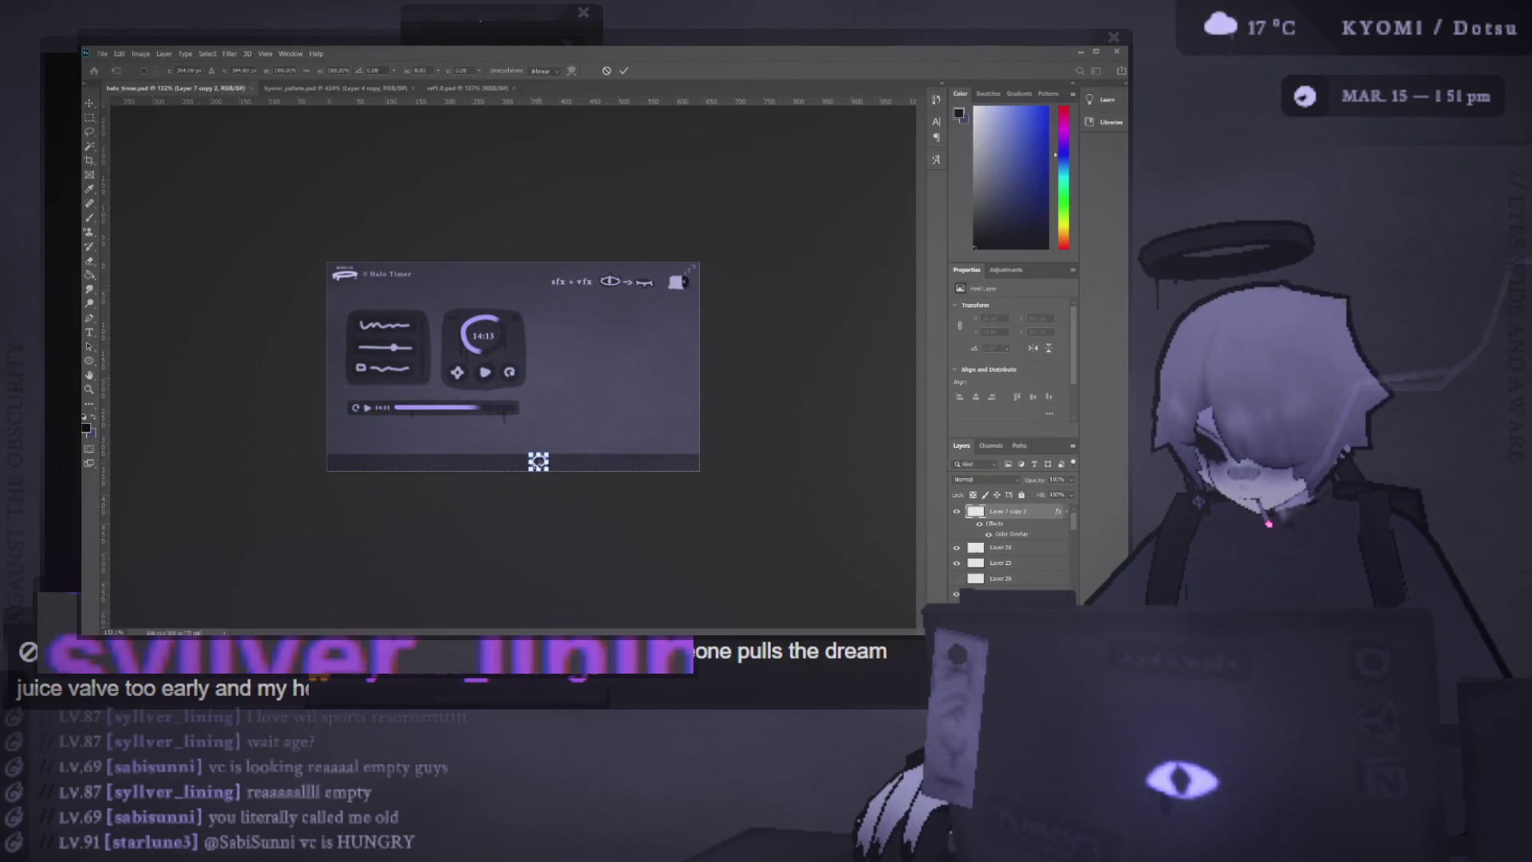
scroll(568, 473, up, 4)
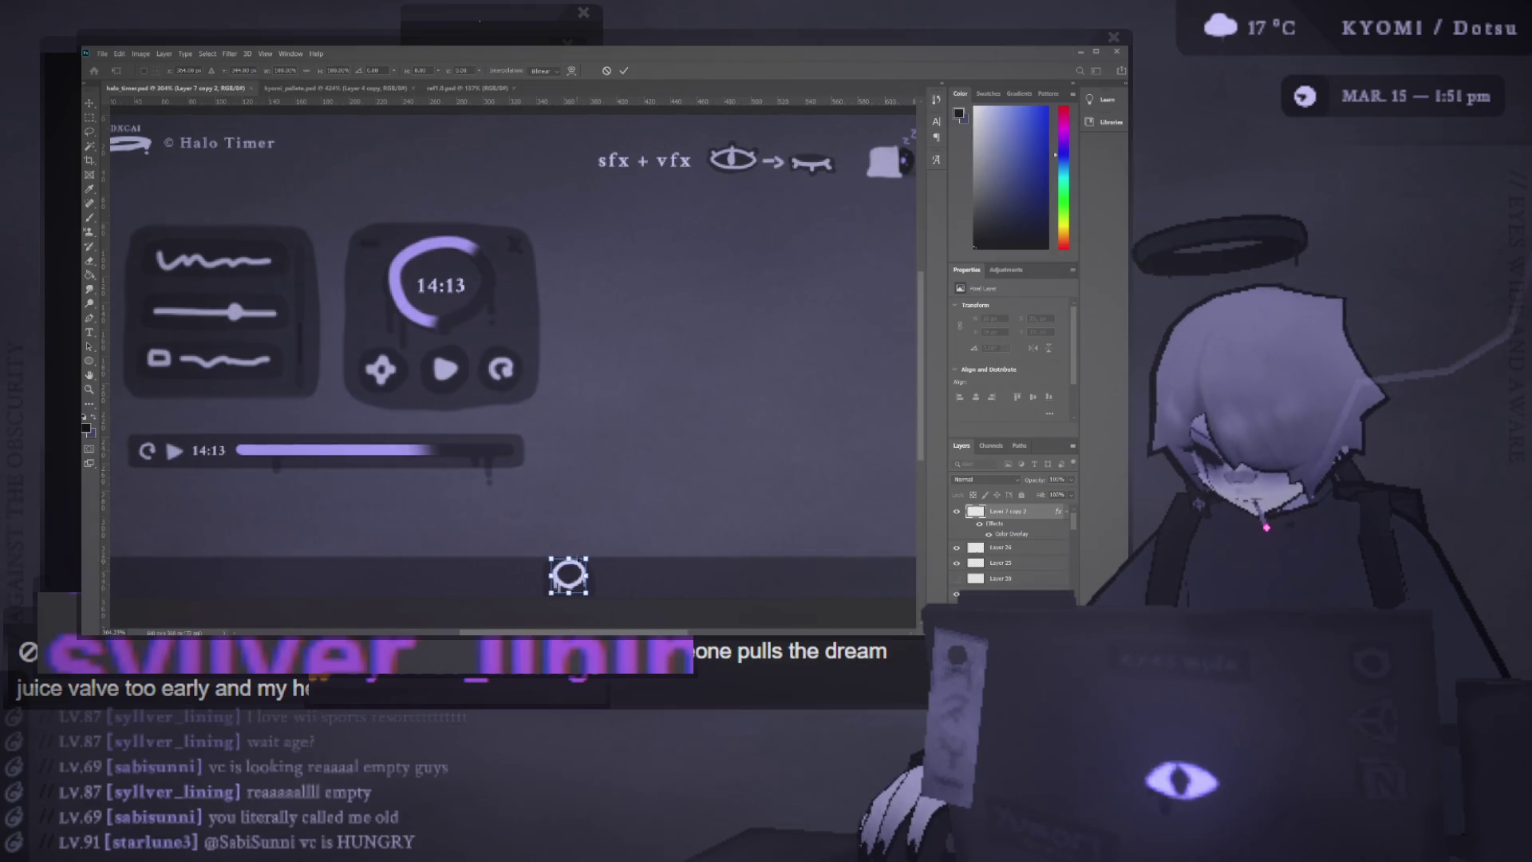
key(Return)
click(601, 438)
Duplicate the drip ring, enlarge the copy to about 285%, swap to white, and select its layer
mouse_move(569, 575)
mouse_down()
mouse_move(643, 320)
mouse_move(673, 342)
mouse_move(756, 336)
mouse_up()
key(ctrl+minus)
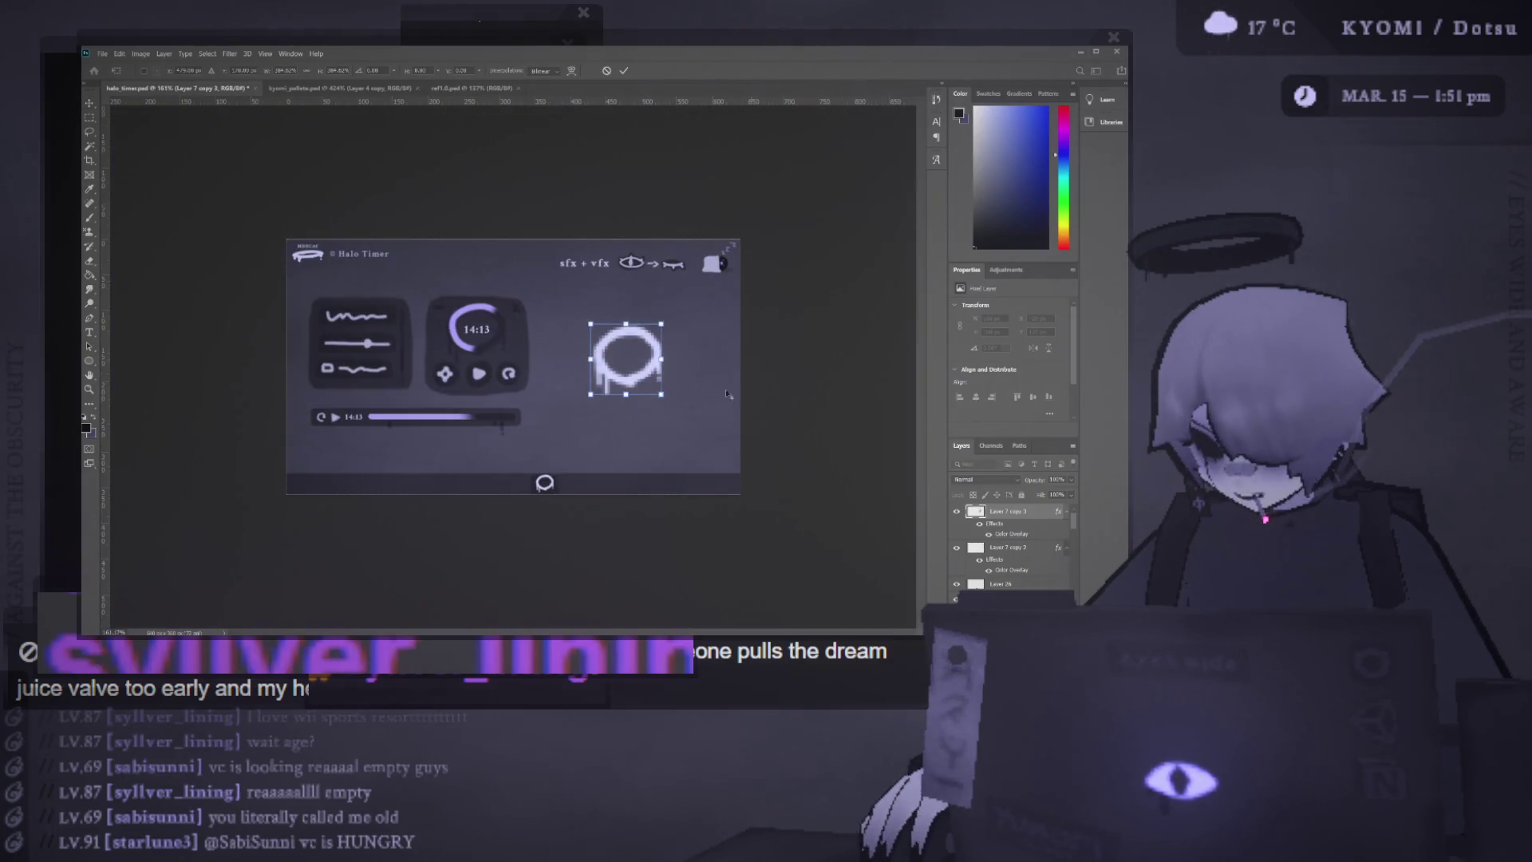
key(ctrl+plus)
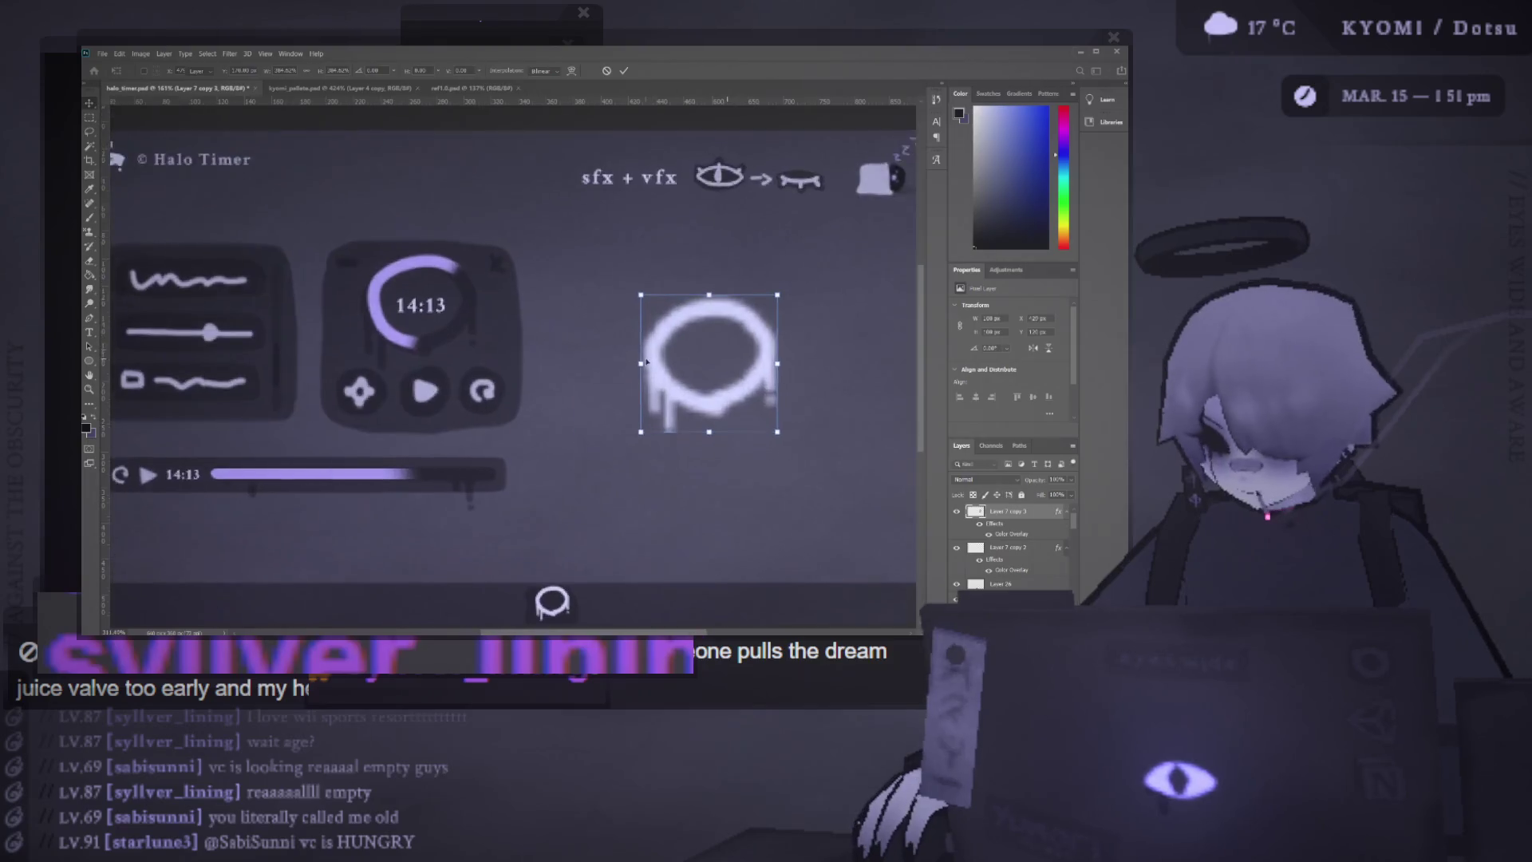
scroll(646, 361, right, 3)
key(Return)
key(b)
key(x)
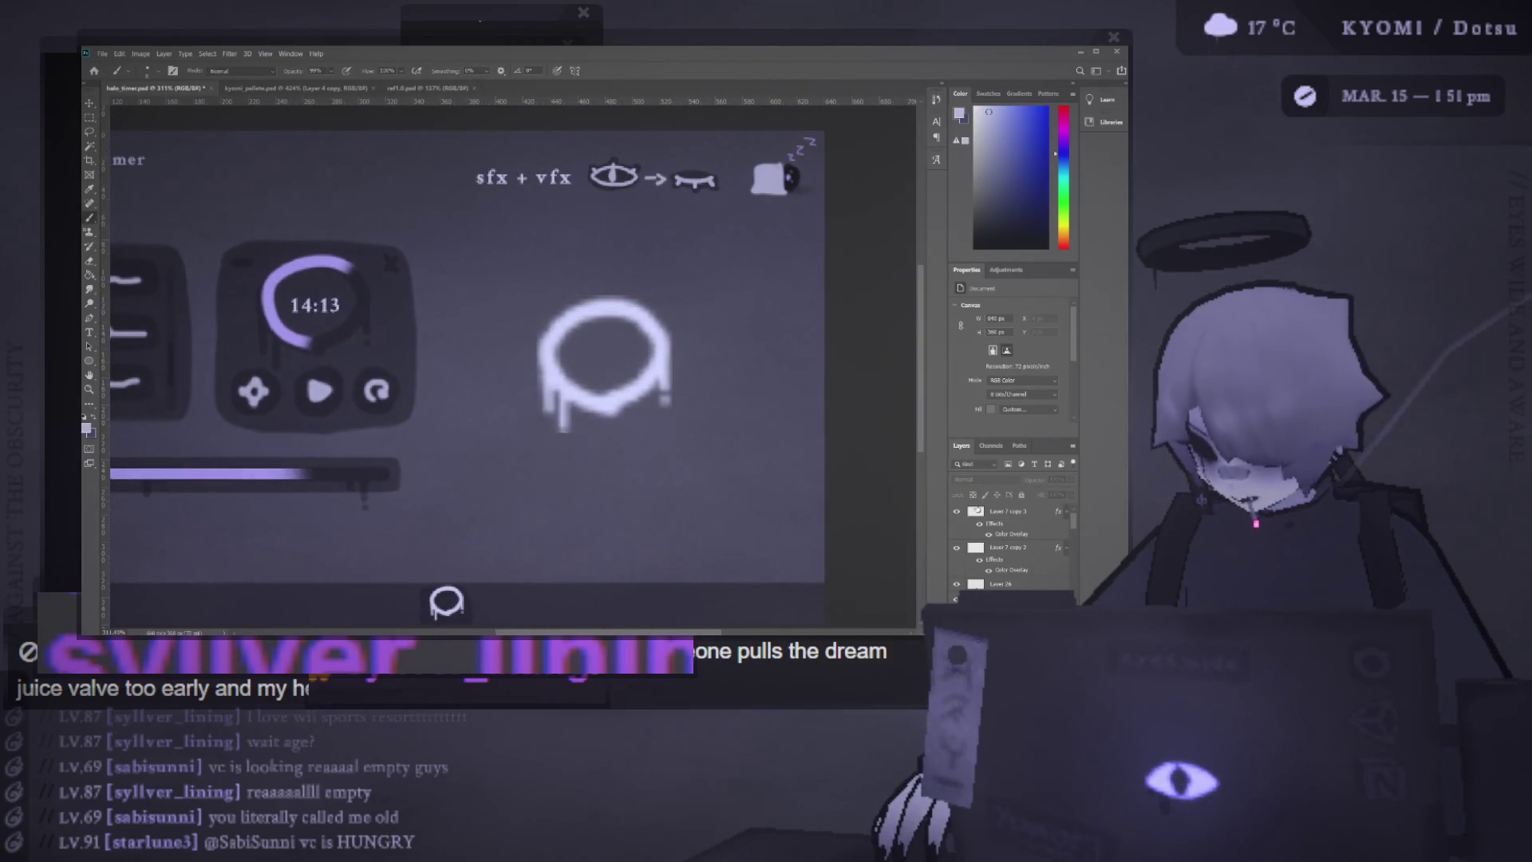
key(v)
click(674, 351)
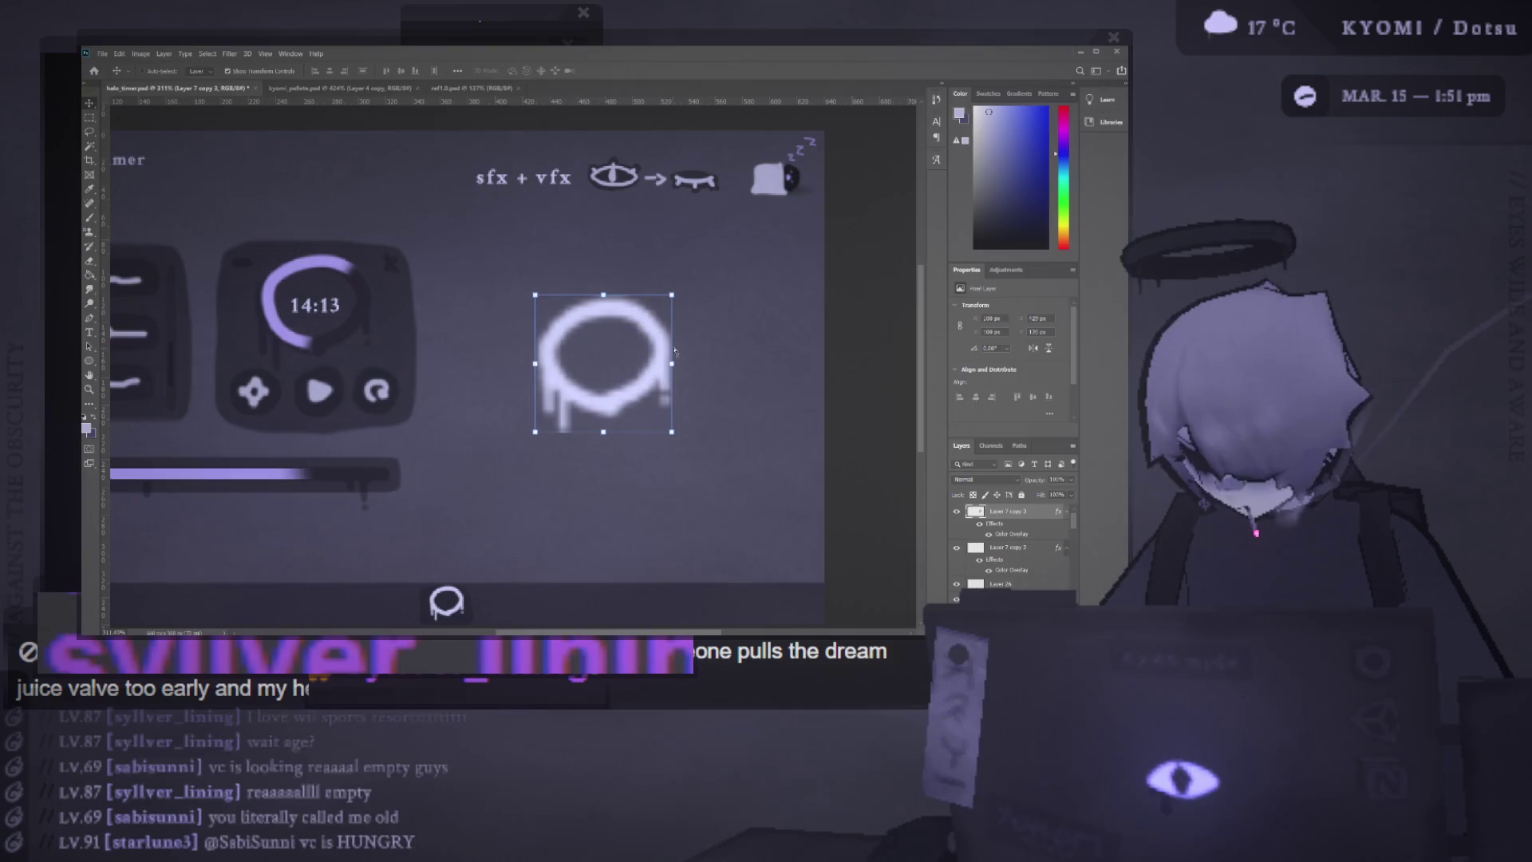
On a new layer, brush a white L-shaped clock hand inside the drip ring, redrawing it once
key(ctrl+shift+alt+n)
key(b)
mouse_move(606, 333)
mouse_down()
mouse_move(609, 353)
mouse_move(630, 354)
mouse_up()
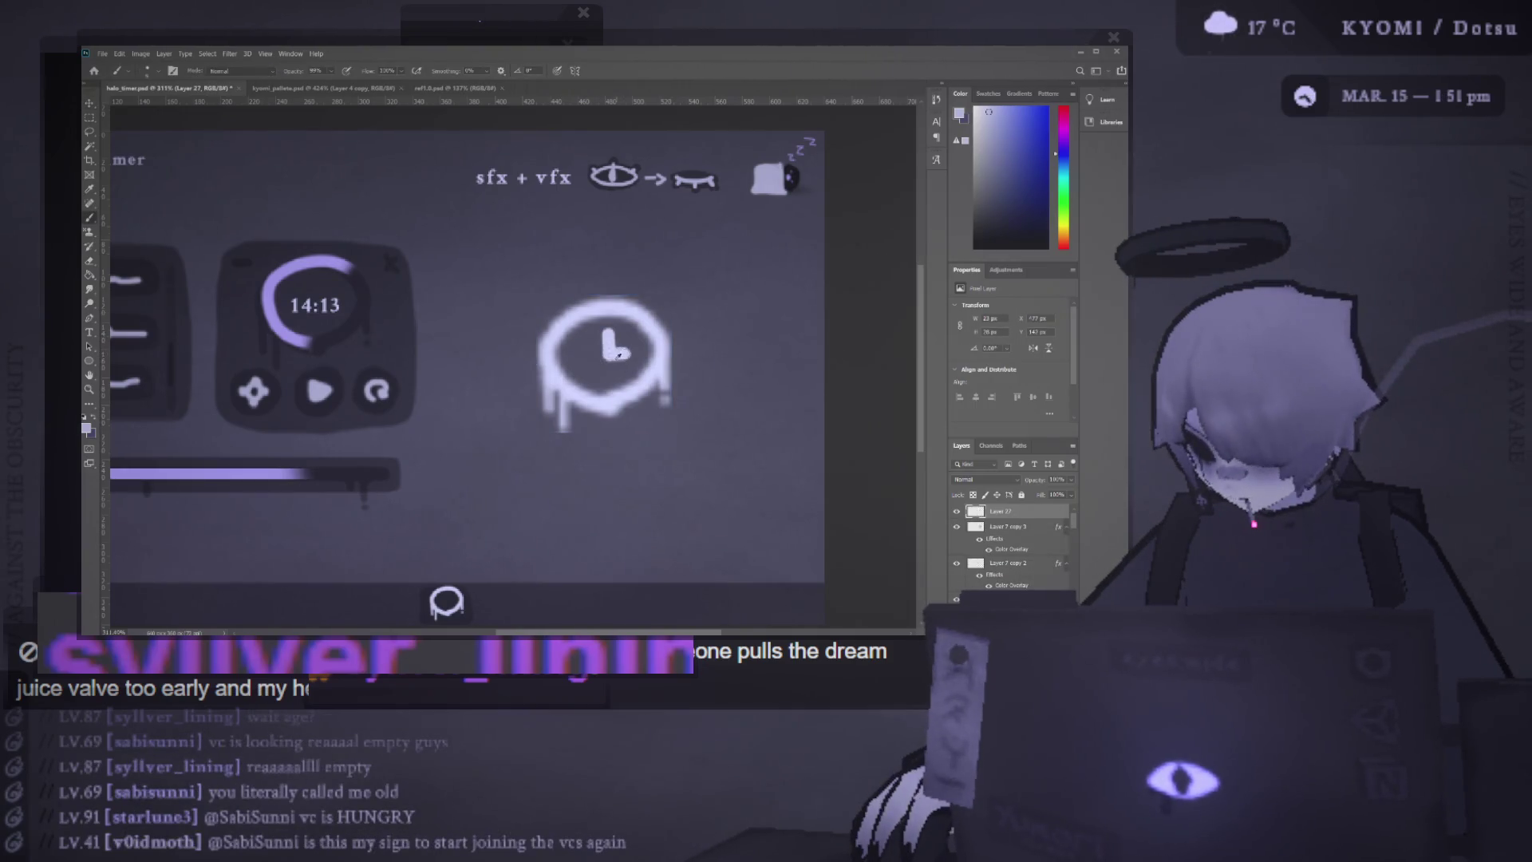
scroll(631, 351, down, 3)
scroll(631, 349, up, 4)
scroll(647, 338, right, 3)
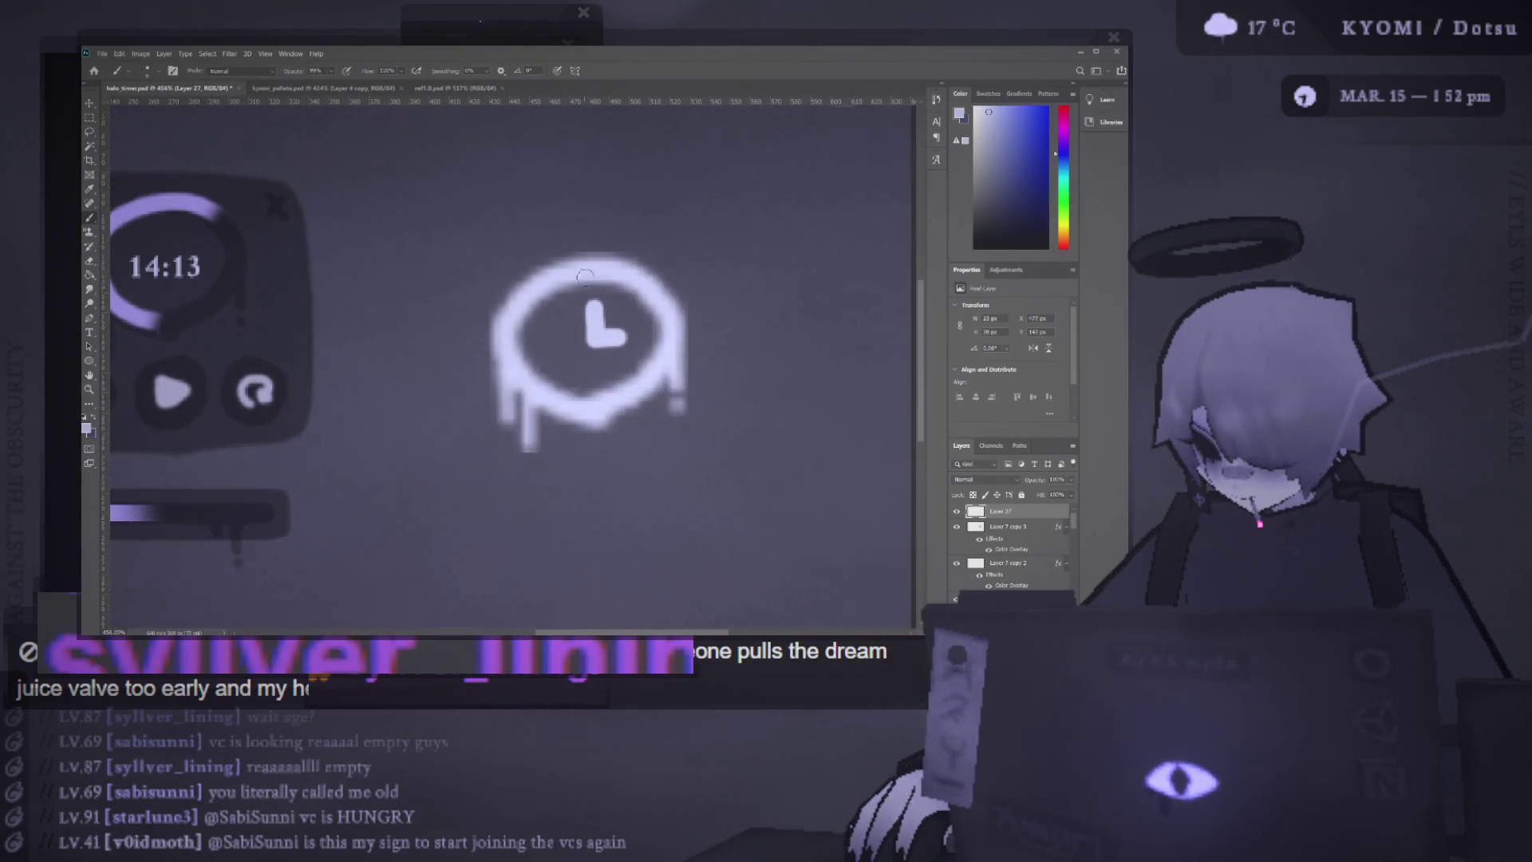
scroll(585, 271, down, 5)
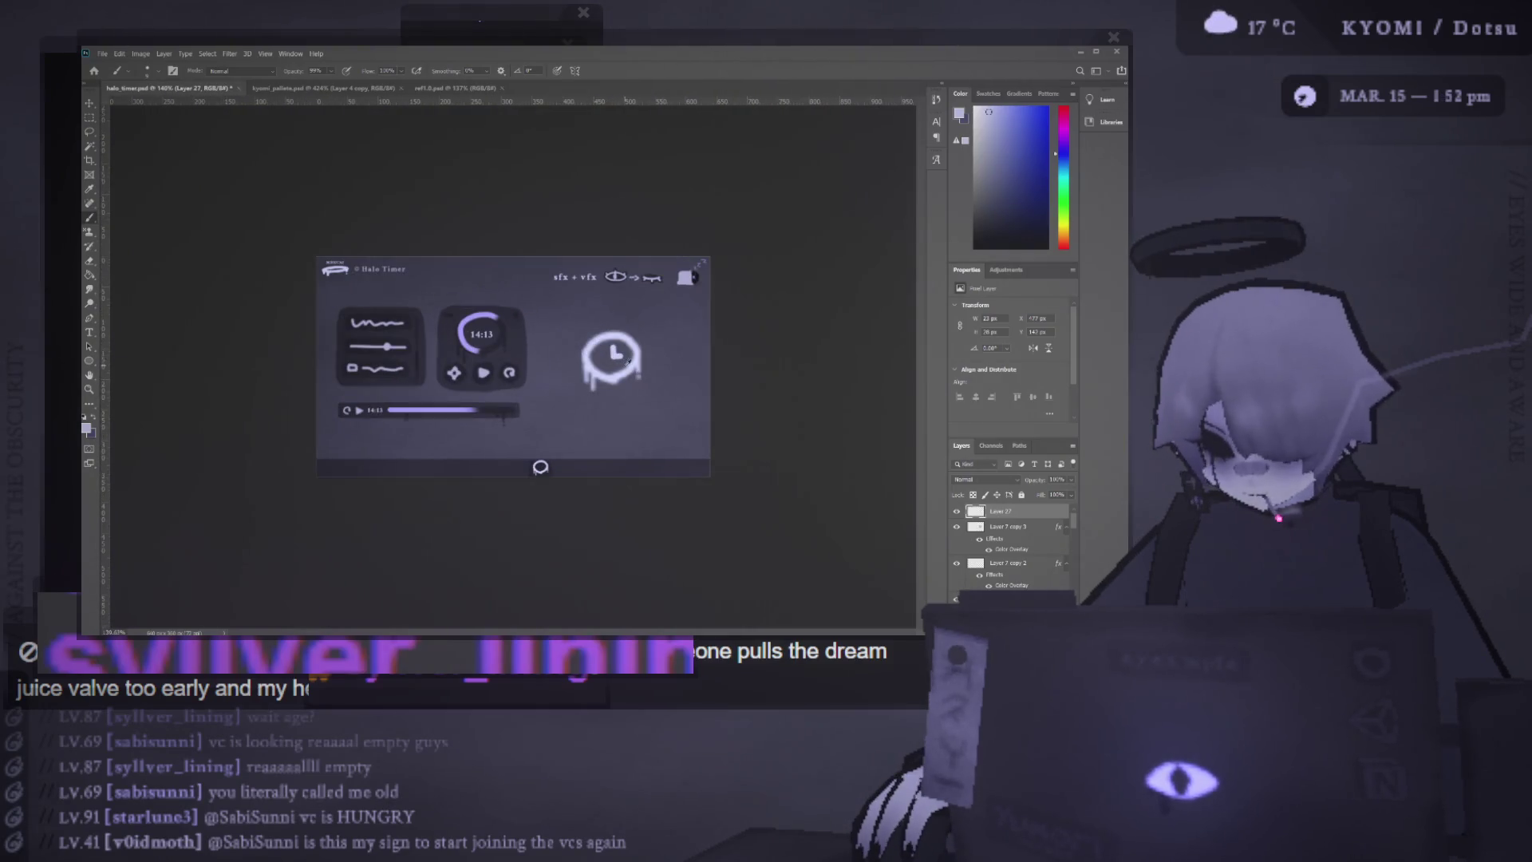
scroll(631, 363, up, 2)
key(ctrl+z)
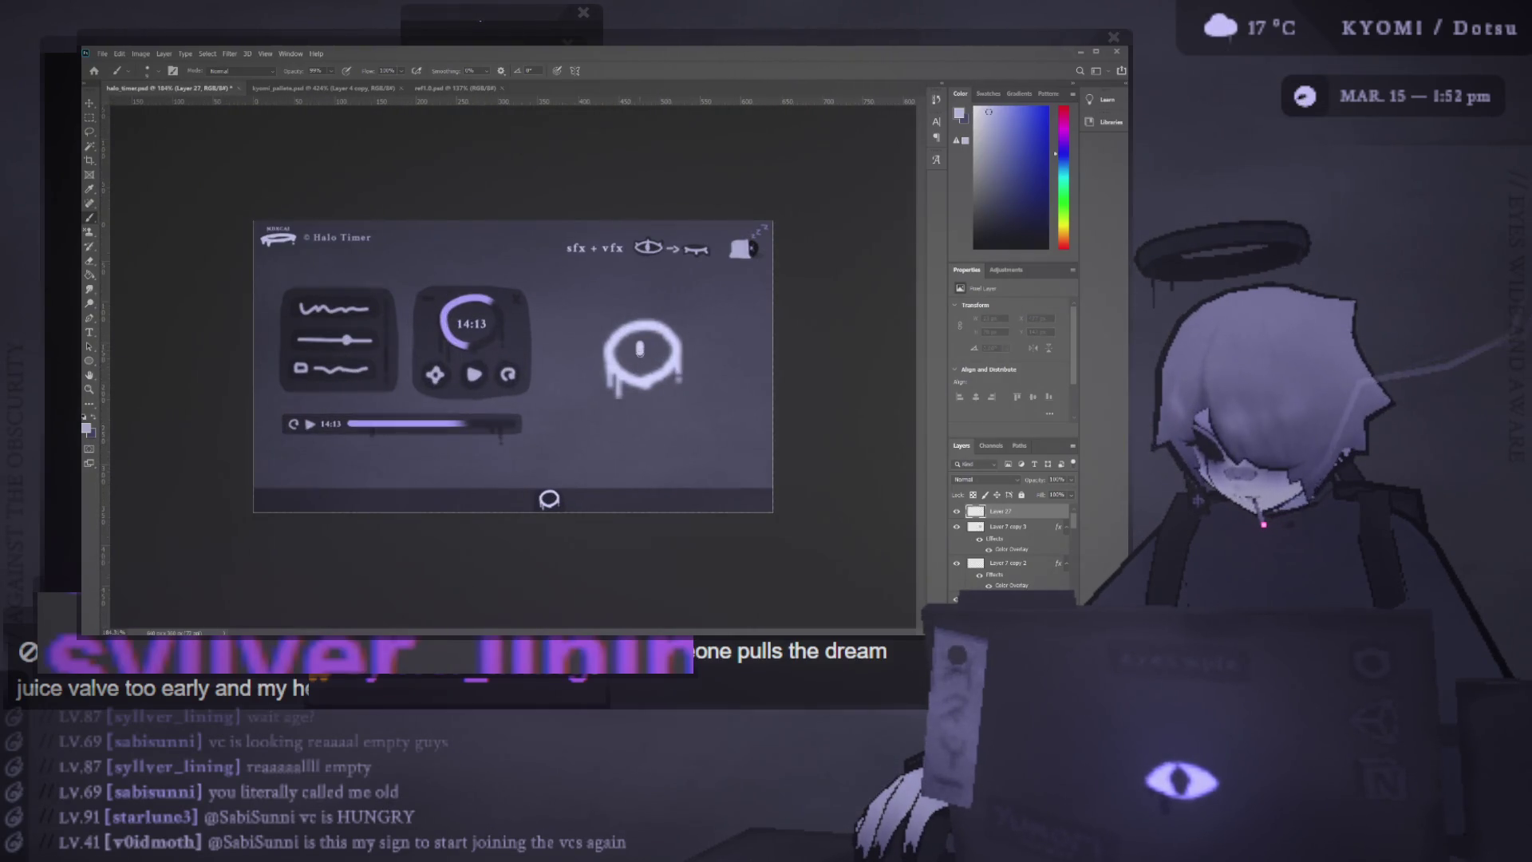
key(ctrl+z)
drag(643, 341, 643, 357)
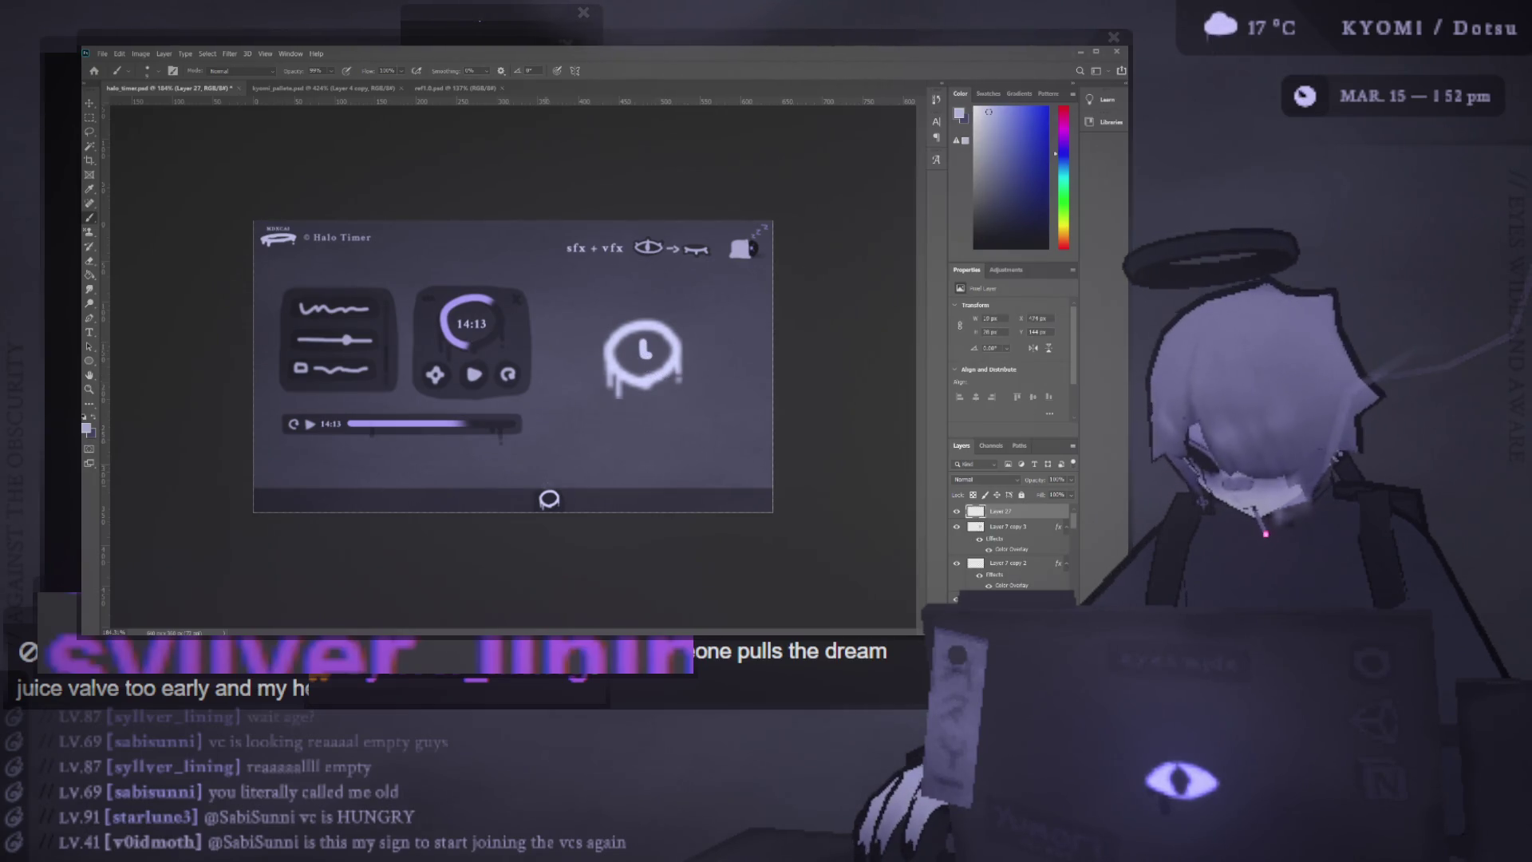
Duplicate the drip ring and place the copy below the clock icon
key(v)
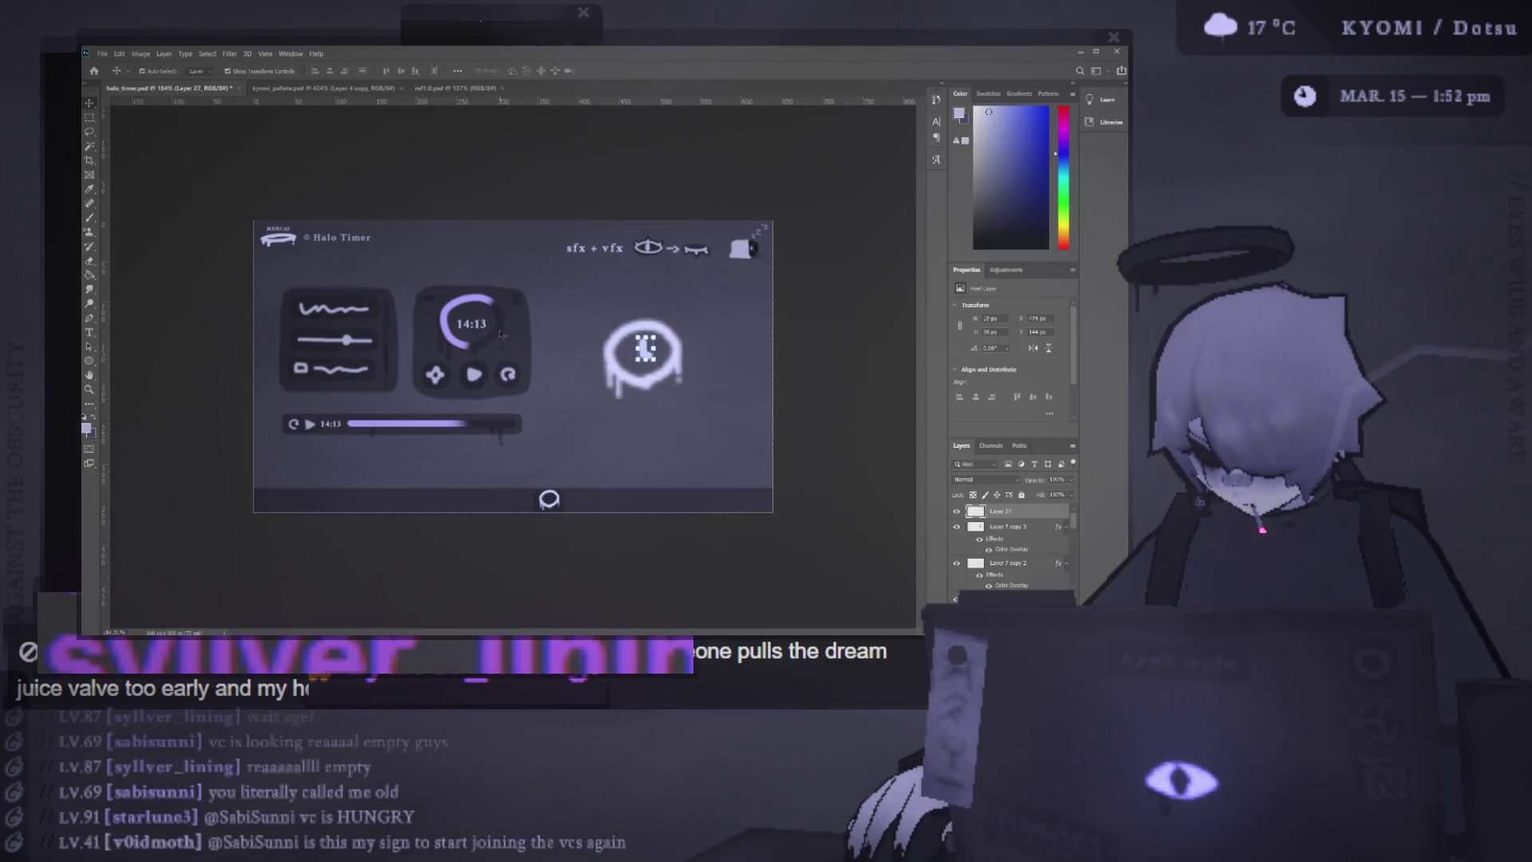
drag(657, 380, 657, 461)
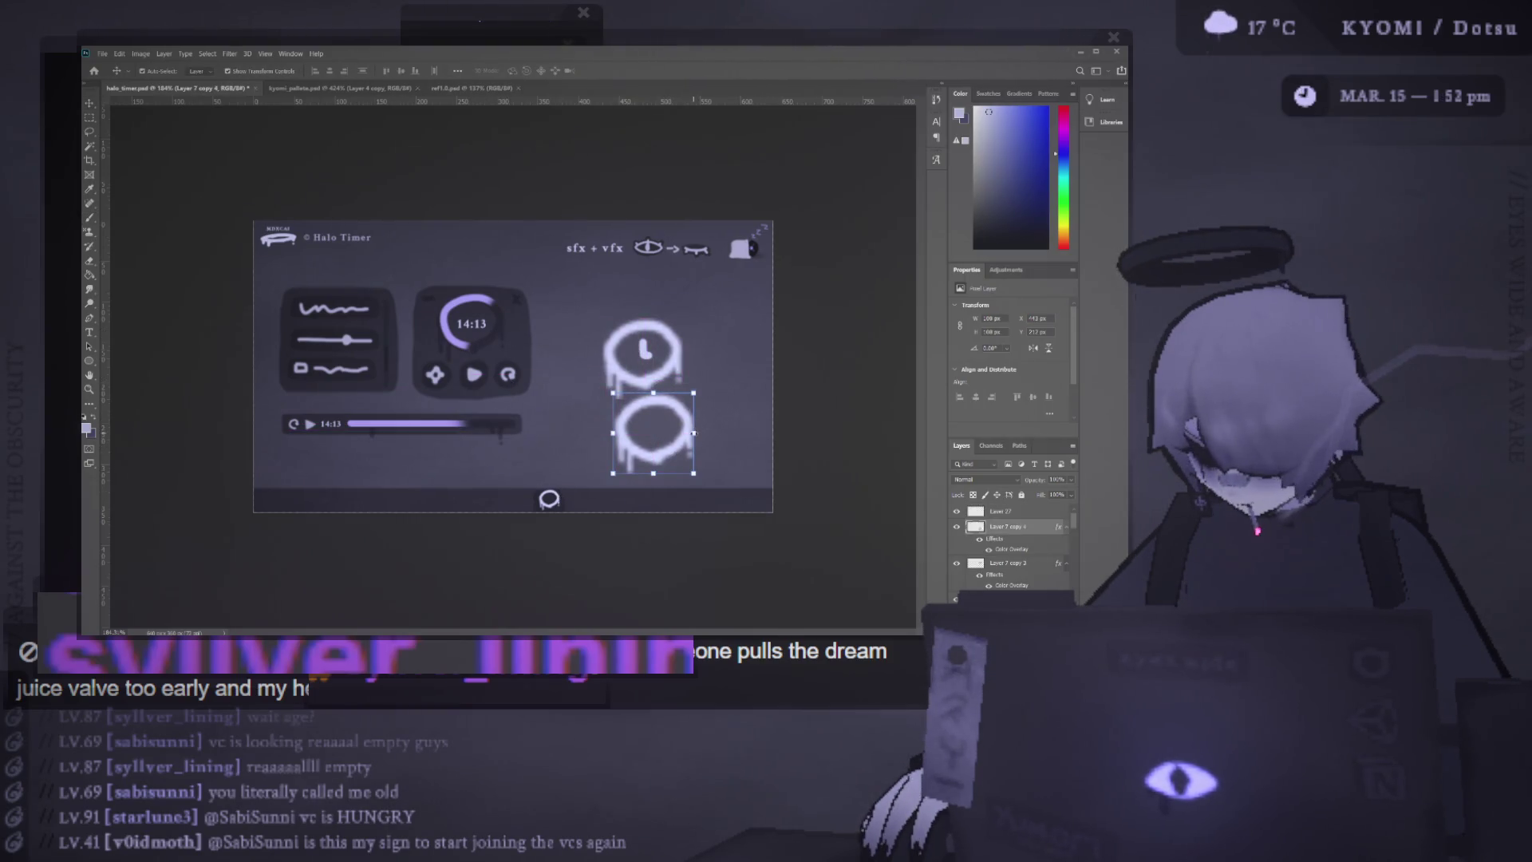
click(673, 434)
click(624, 70)
scroll(679, 432, up, 5)
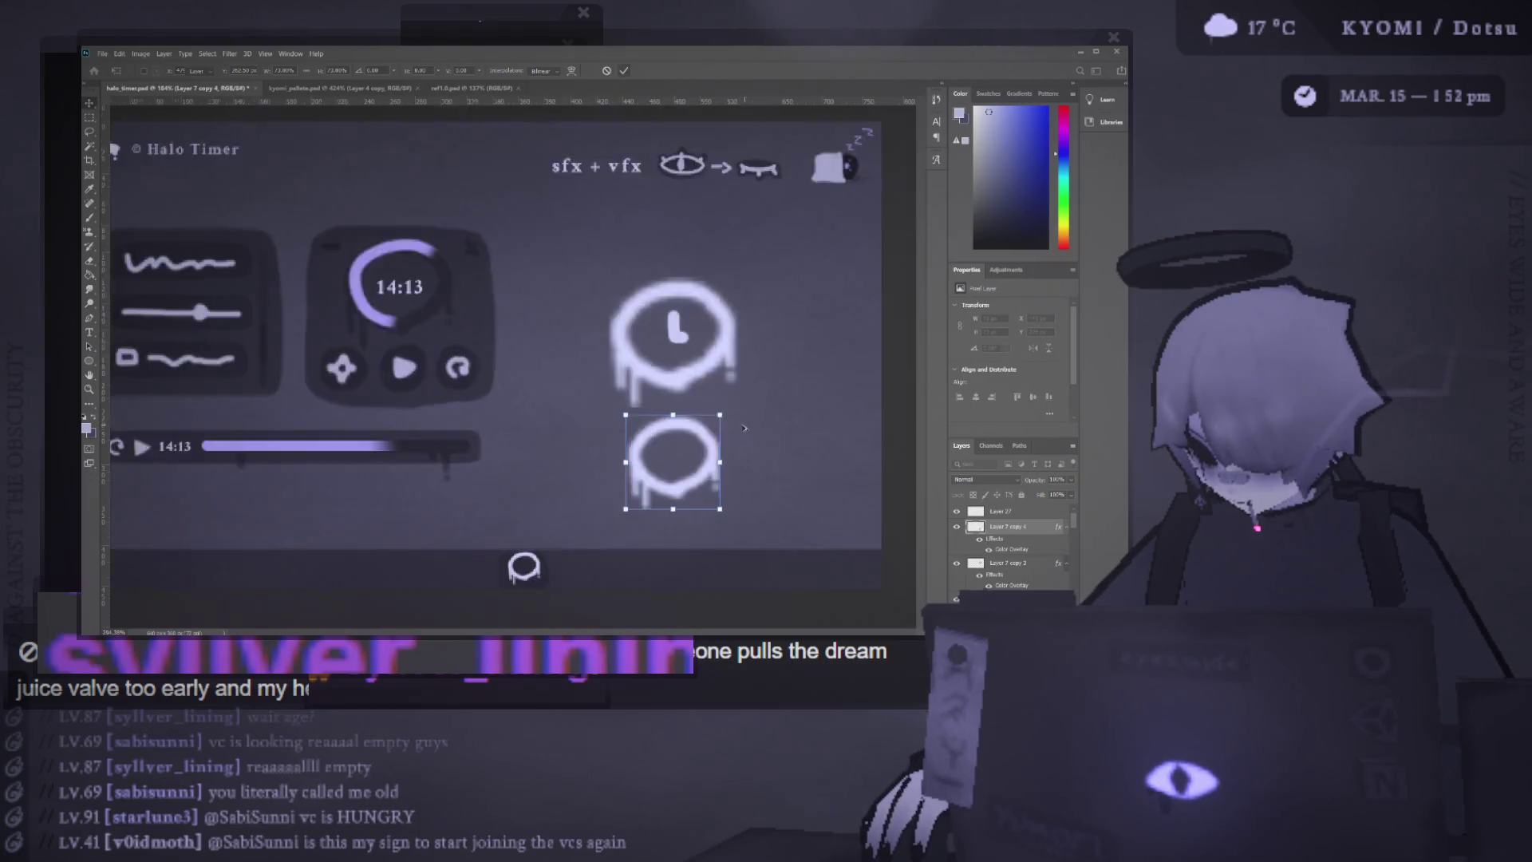
click(678, 432)
Fill the lower ring with white and carve a crescent-moon shape inside it
key(b)
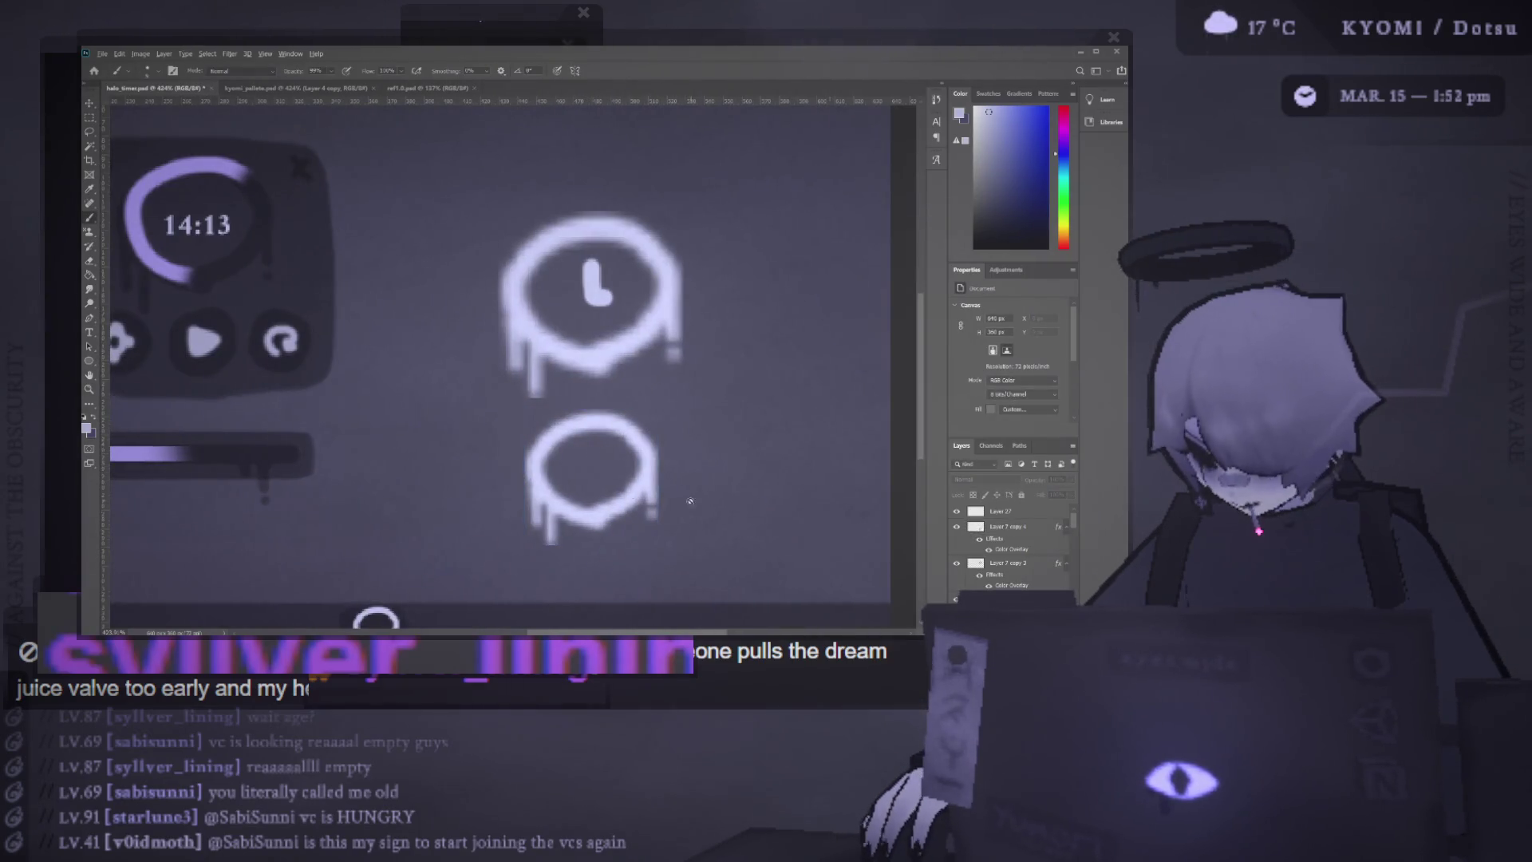
ctrl+click(638, 483)
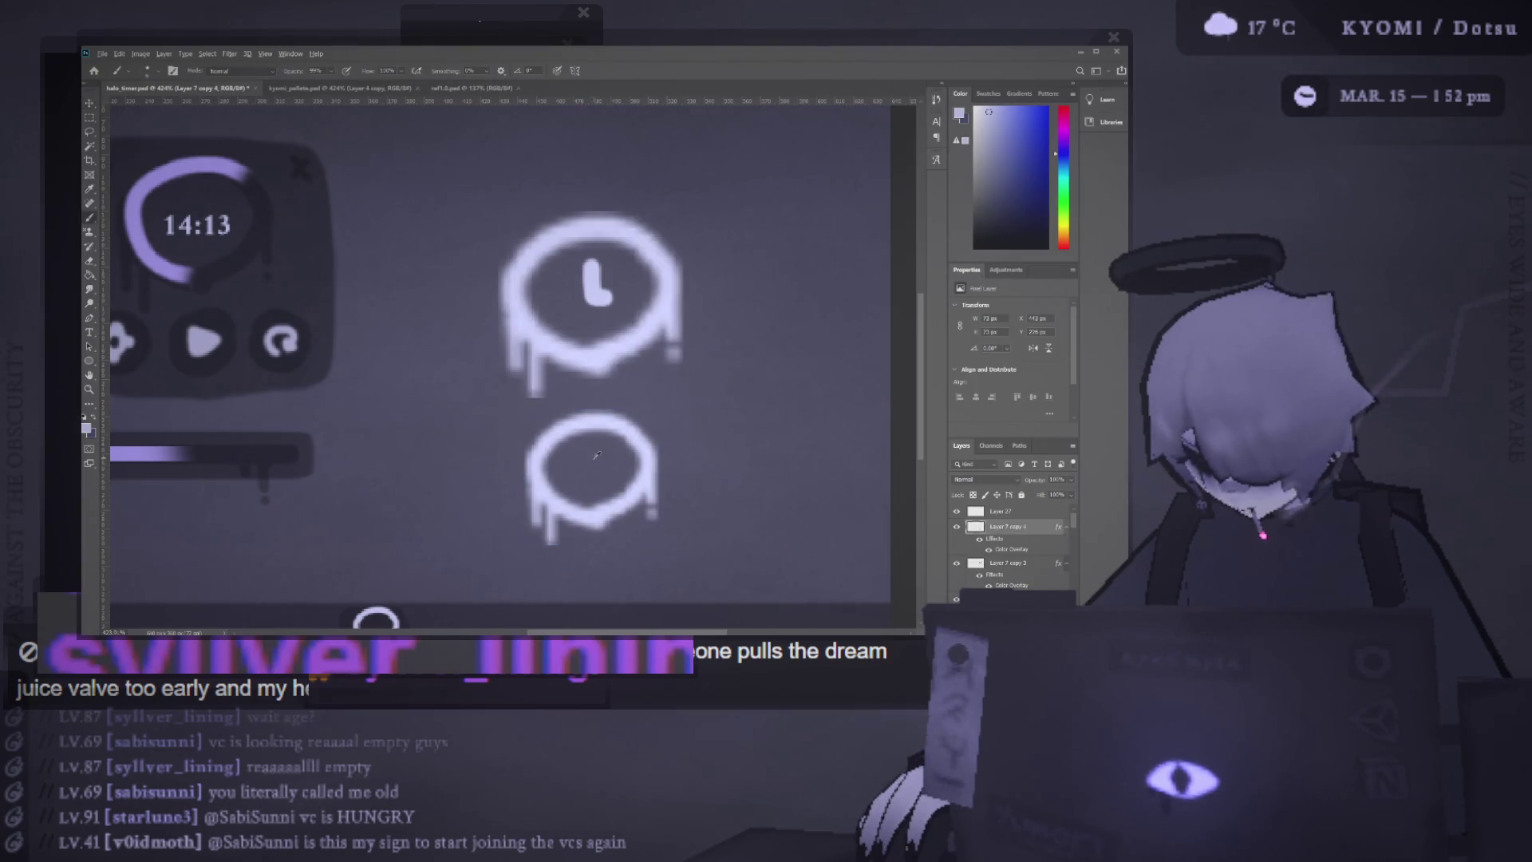
mouse_move(601, 457)
mouse_down()
mouse_move(590, 467)
mouse_move(609, 448)
mouse_up()
key(e)
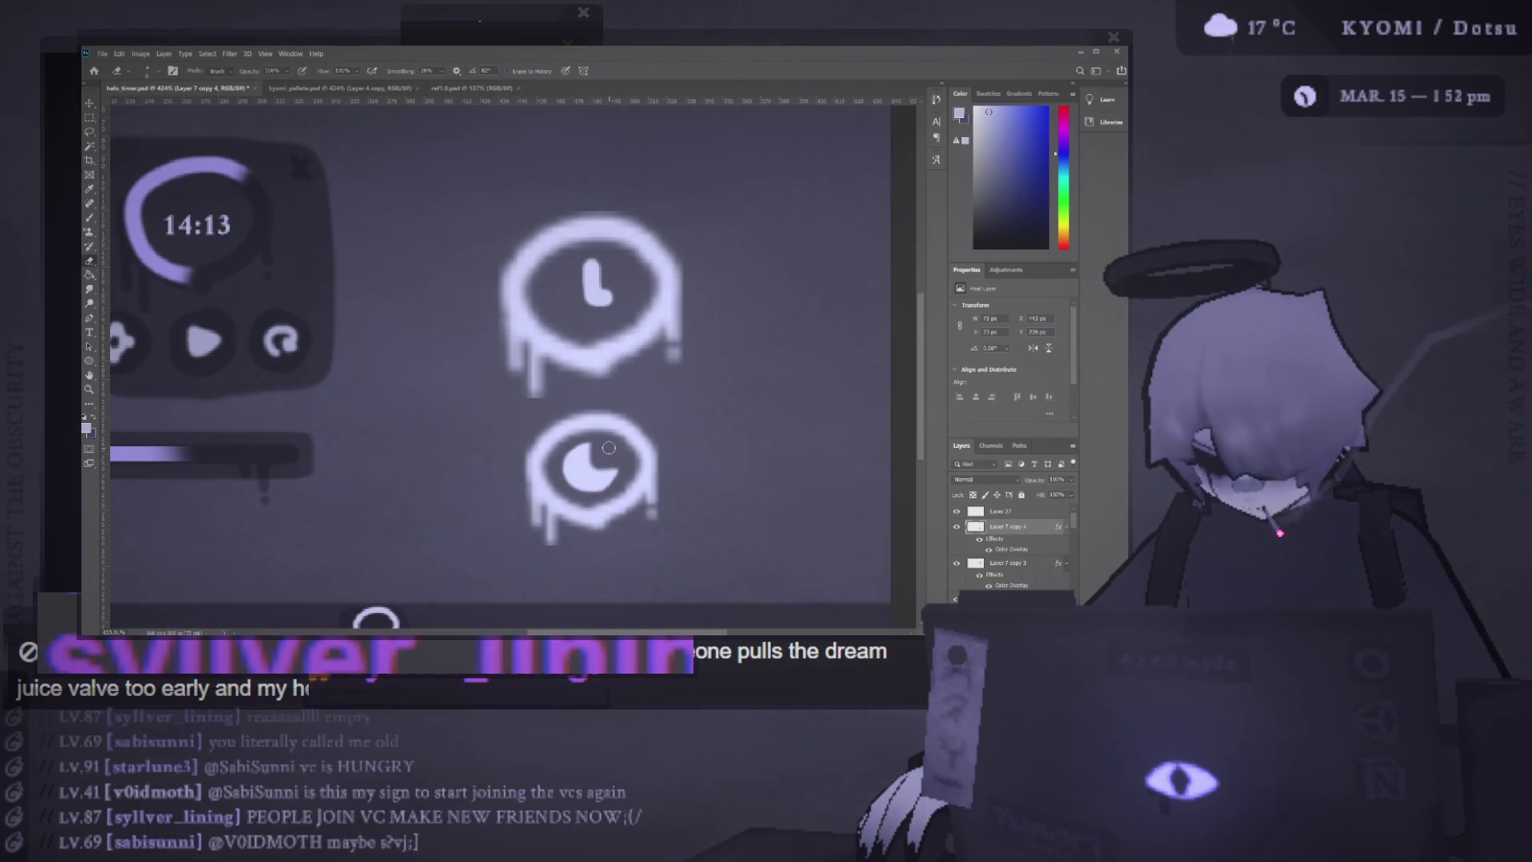
key(m)
drag(591, 438, 626, 472)
scroll(623, 439, down, 10)
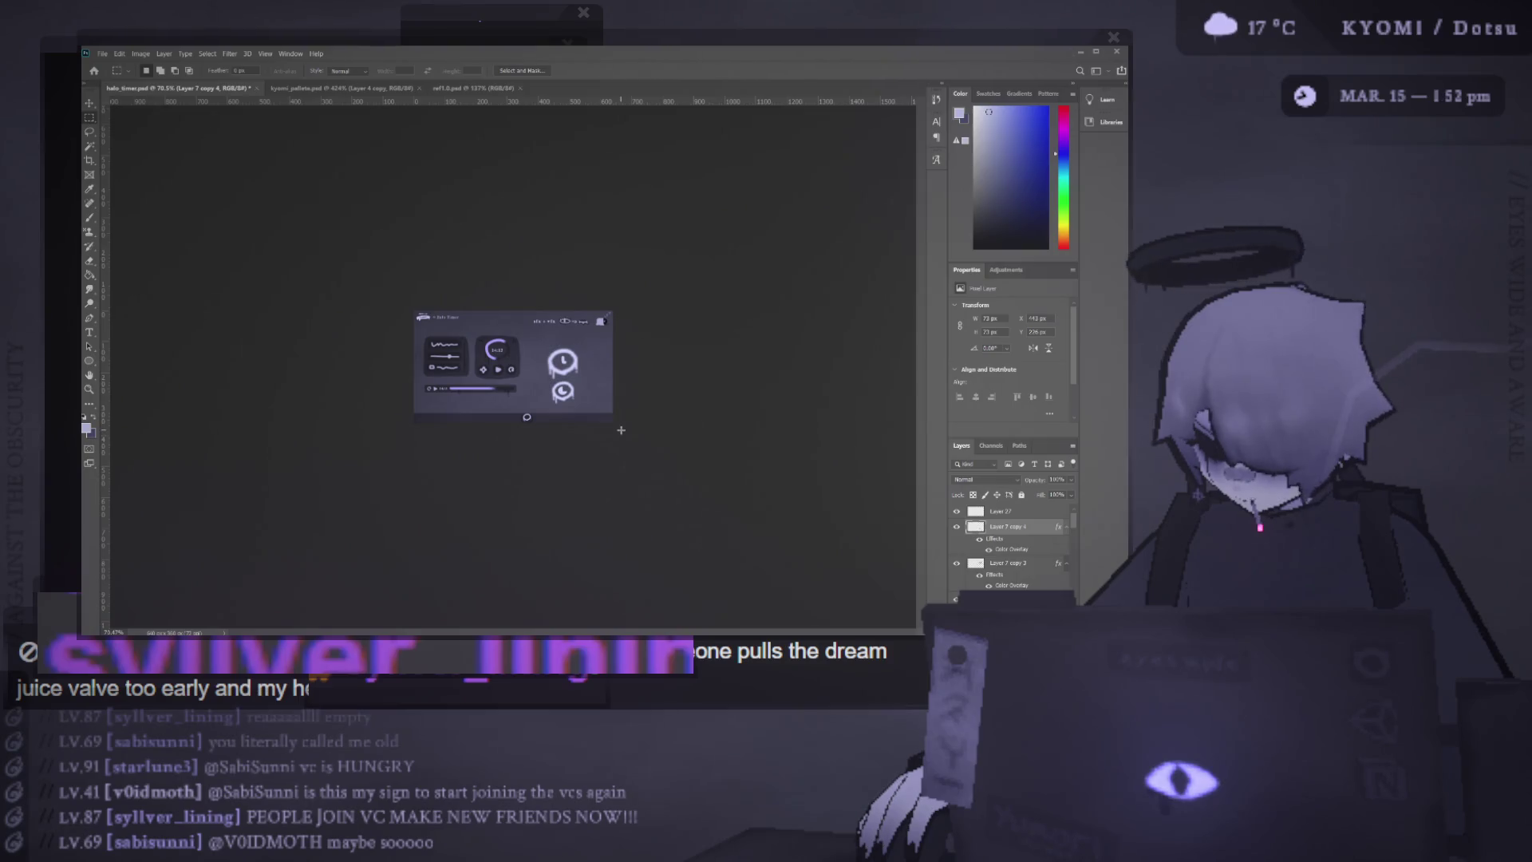
key(ctrl+1)
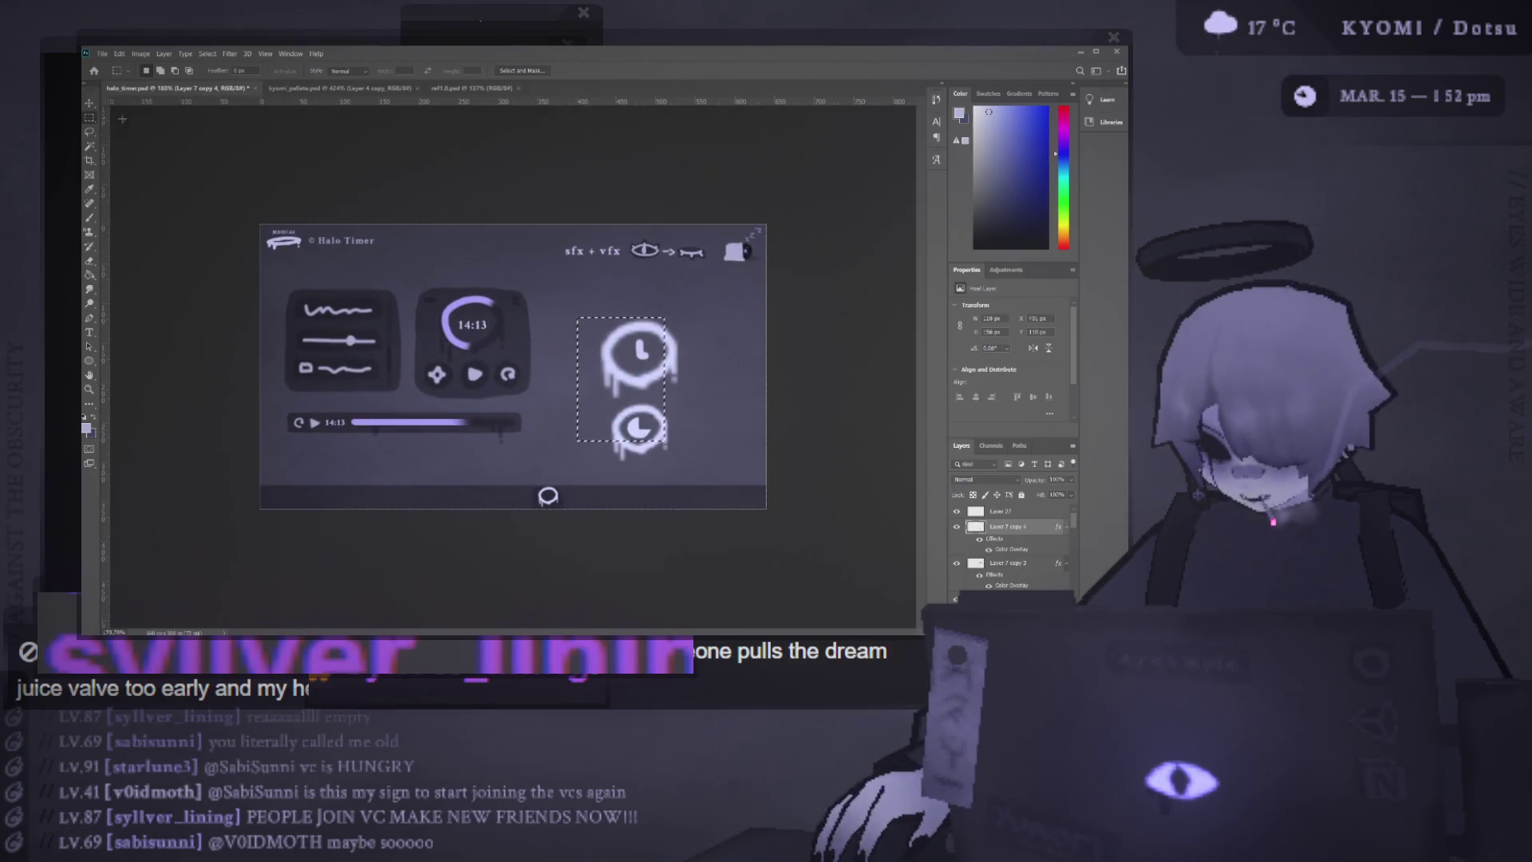
Shrink the clock and moon icons and move them to the mockup's top-right
key(v)
mouse_move(679, 392)
mouse_down()
mouse_move(624, 389)
mouse_move(735, 300)
mouse_up()
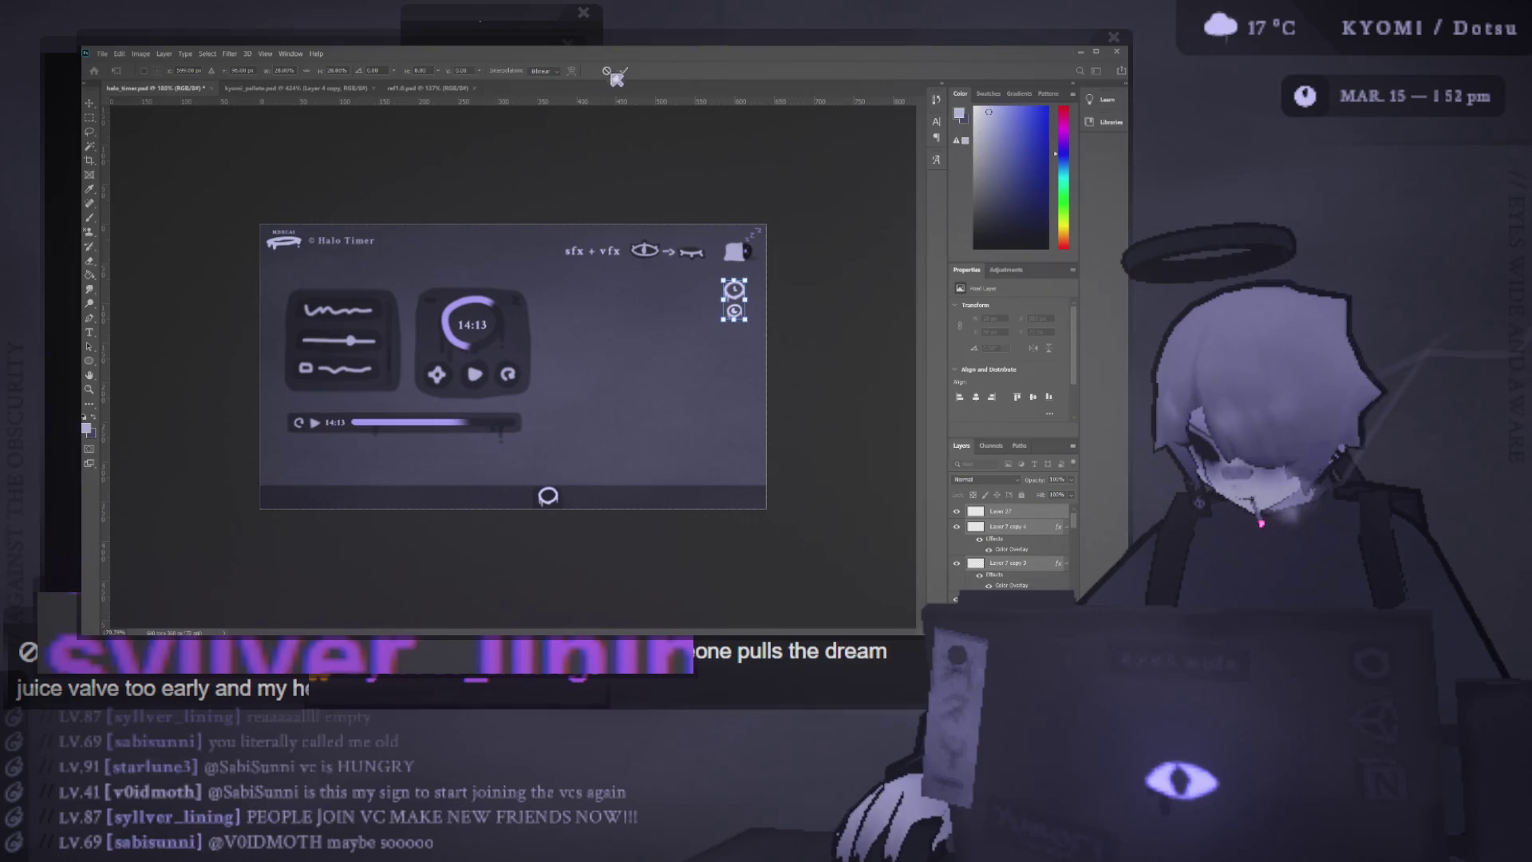
click(622, 71)
click(670, 142)
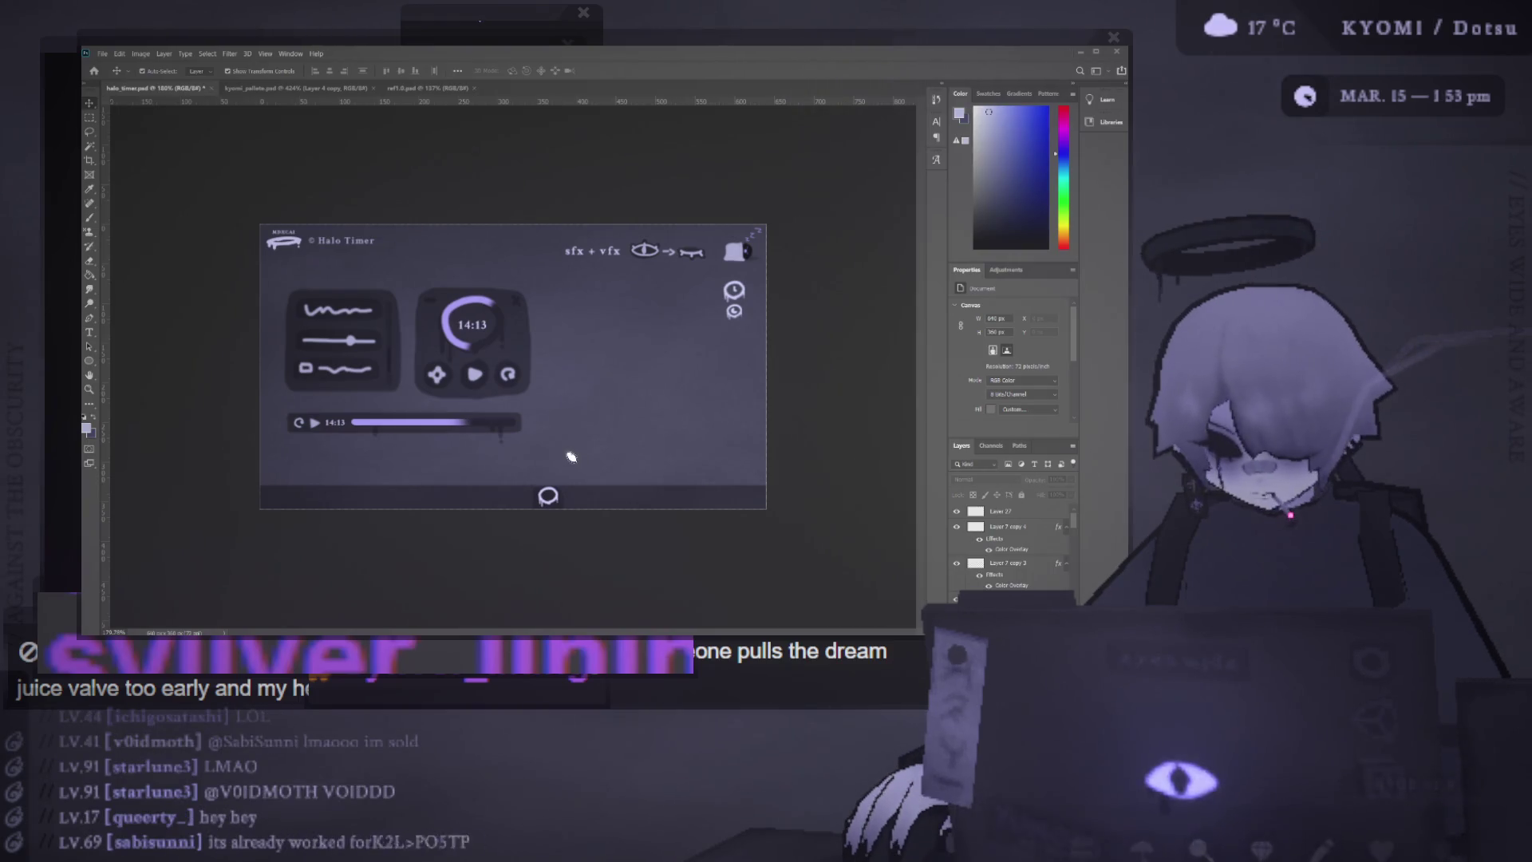
key(ctrl+plus)
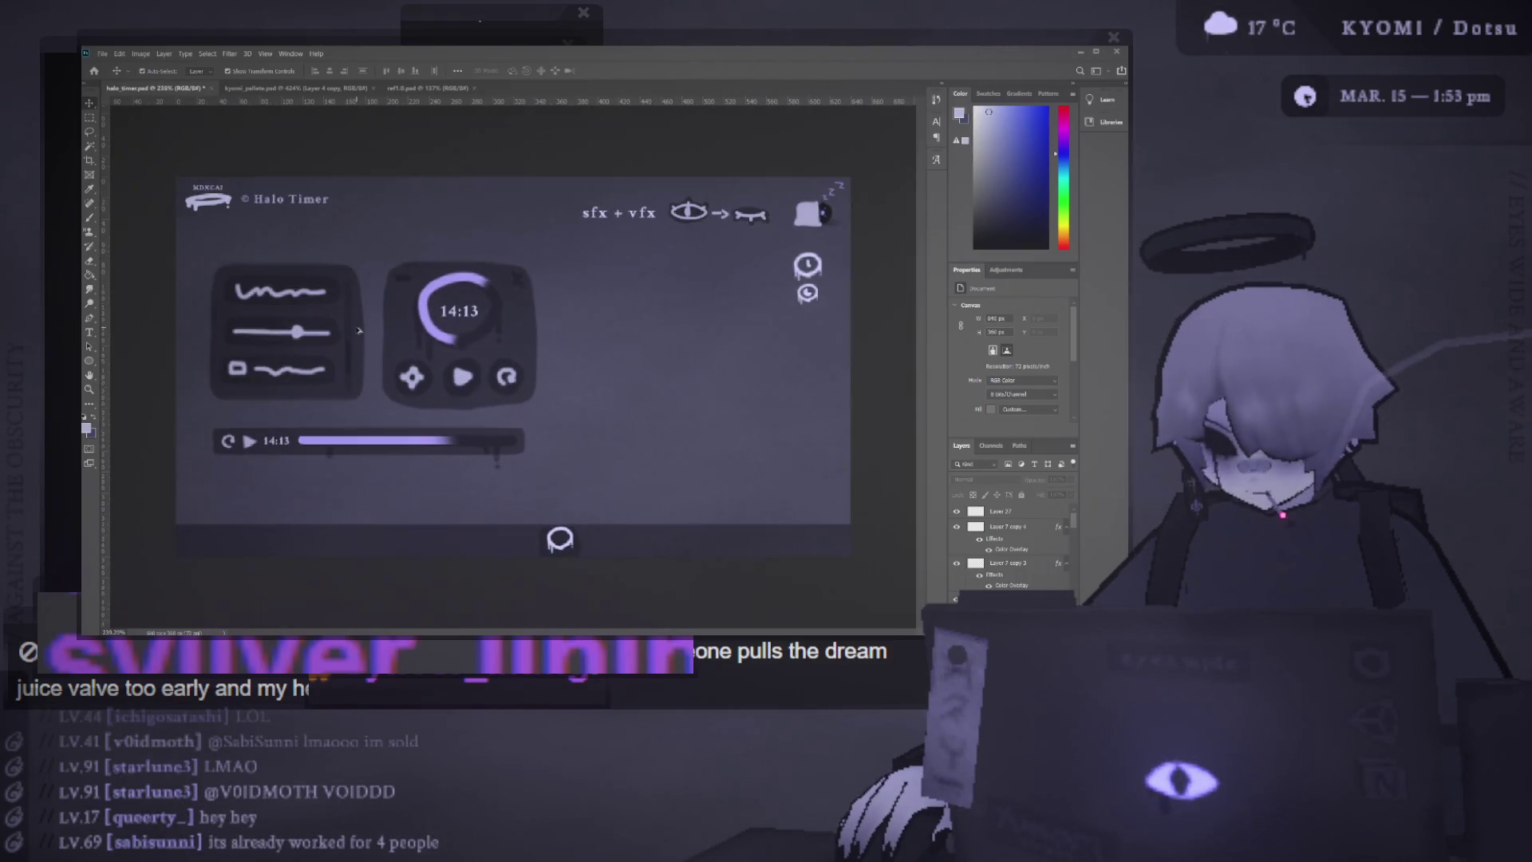
key(ctrl+plus)
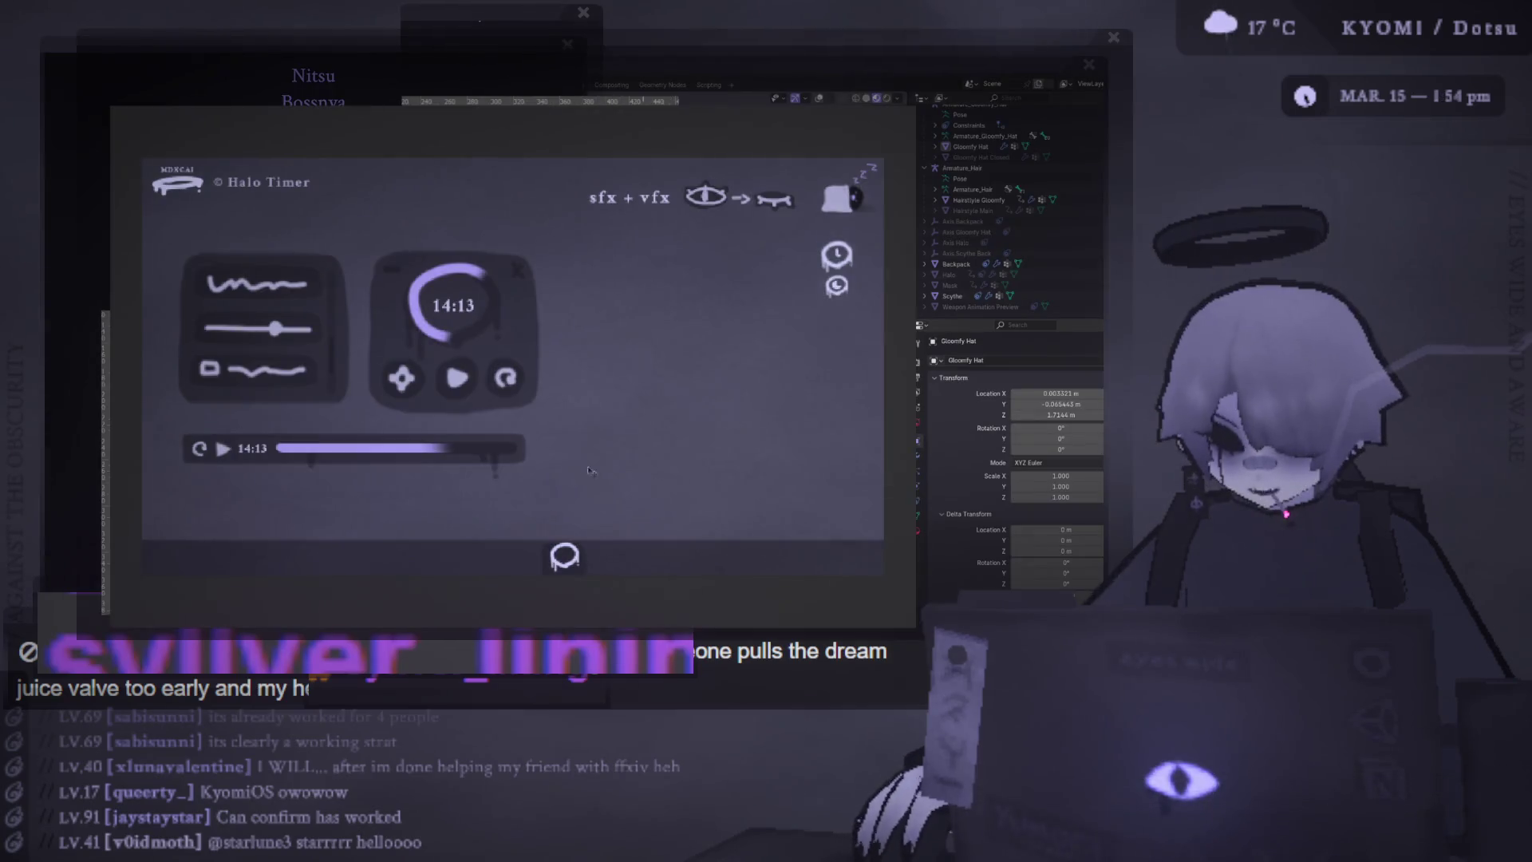
Select then deselect the left widget panels, and open the supporter name list, nudged right
drag(659, 475, 237, 281)
drag(643, 454, 169, 284)
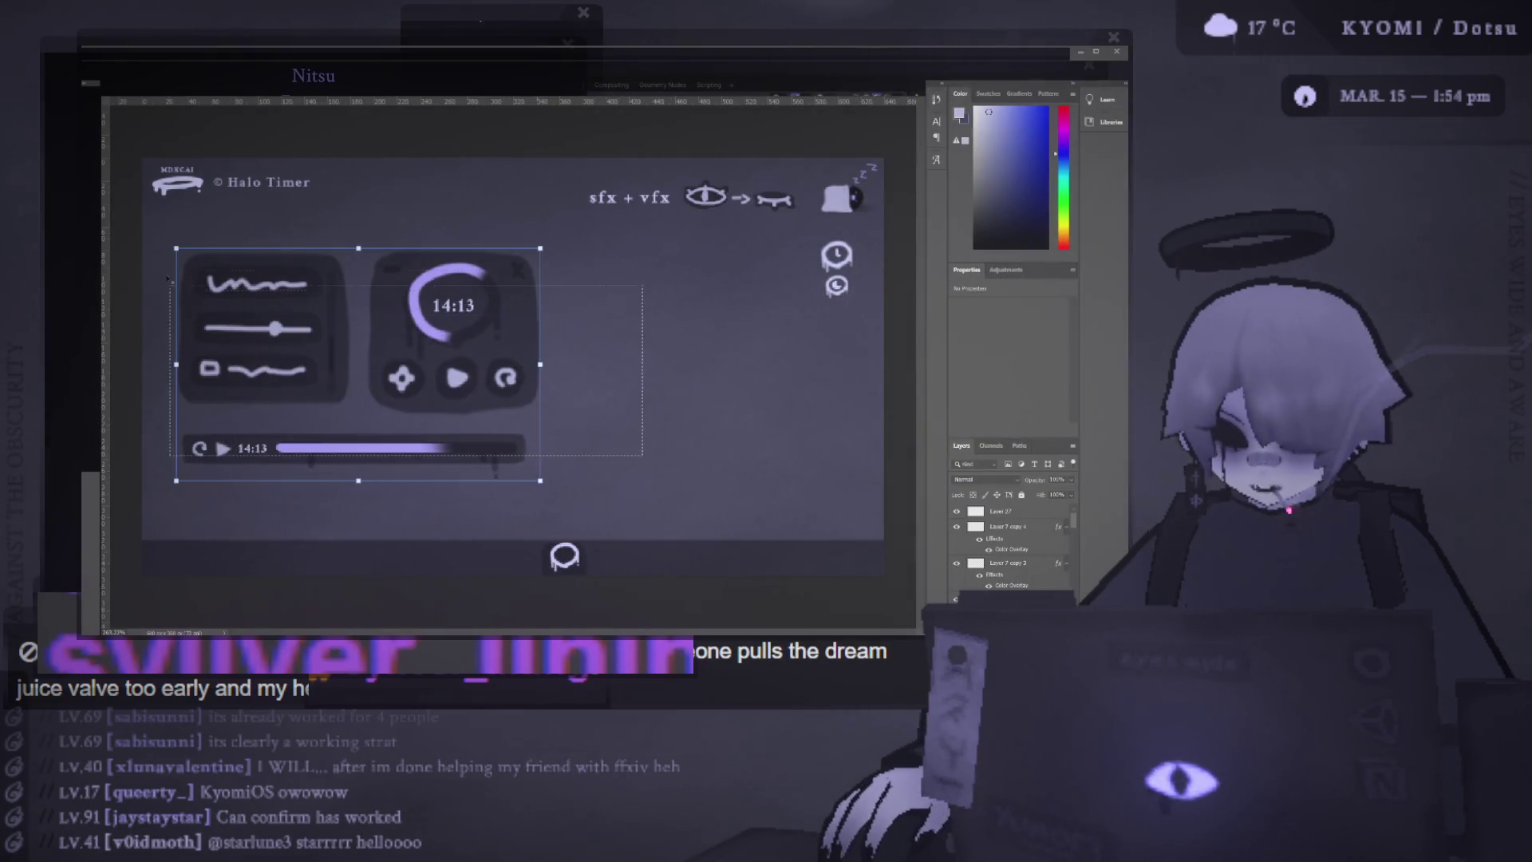
click(281, 223)
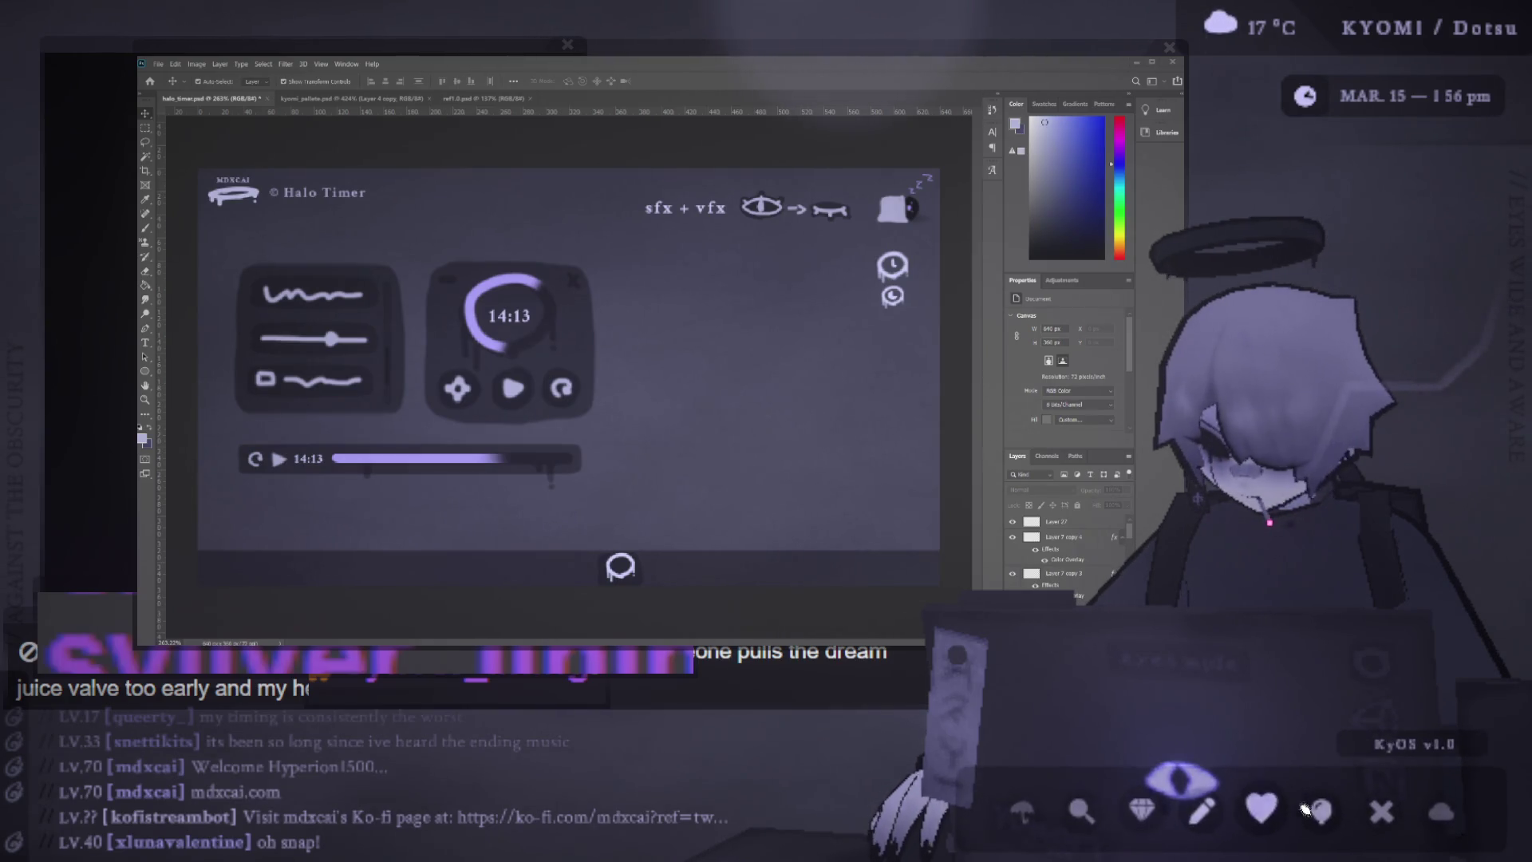
click(1262, 800)
drag(394, 51, 435, 49)
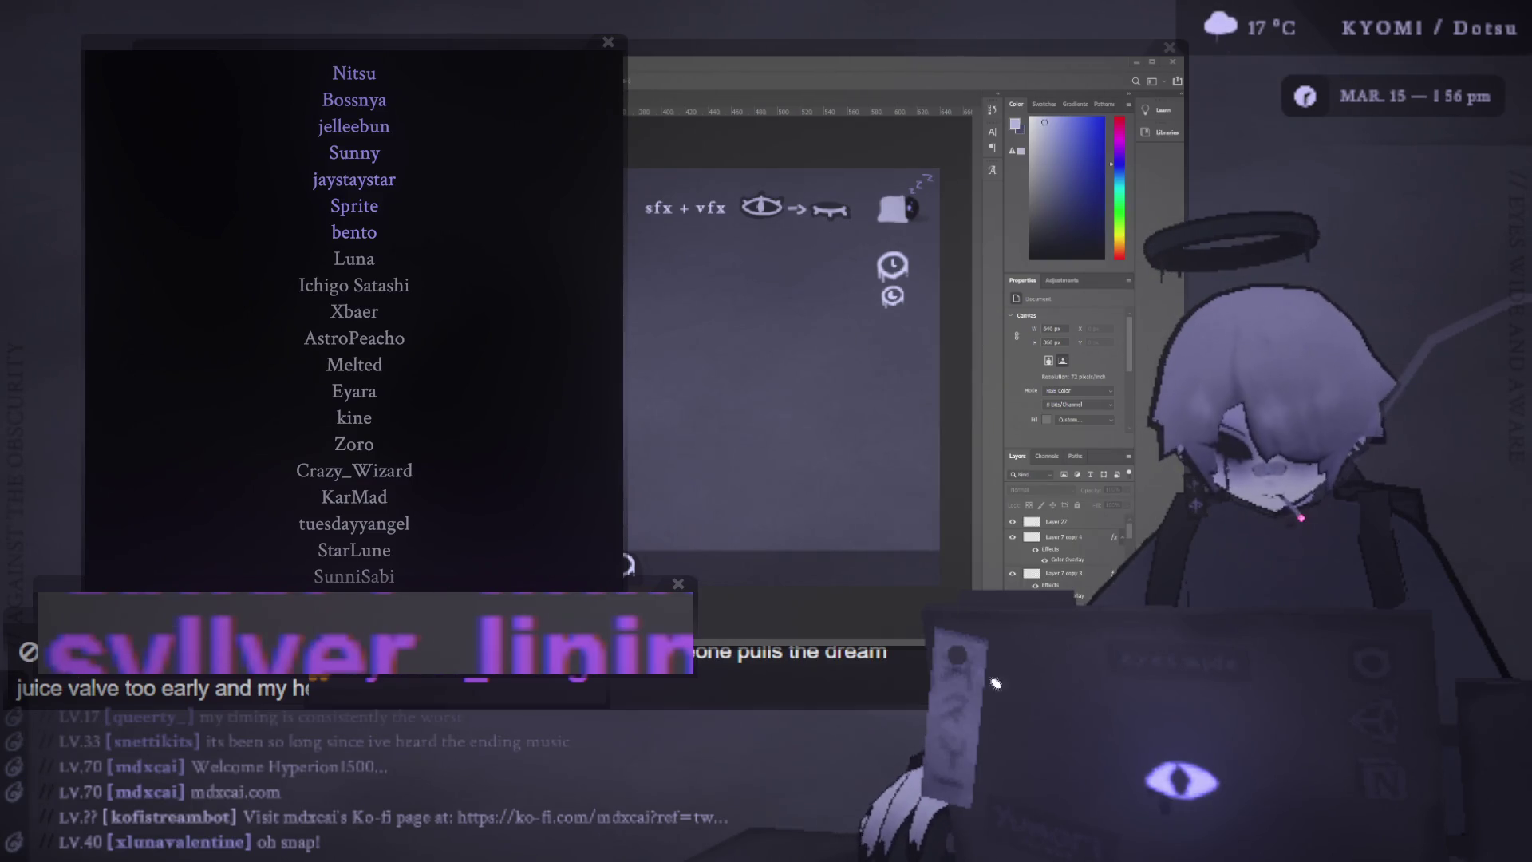
Open the doodle overlay, draw a heart, and move it to the upper right
click(1142, 798)
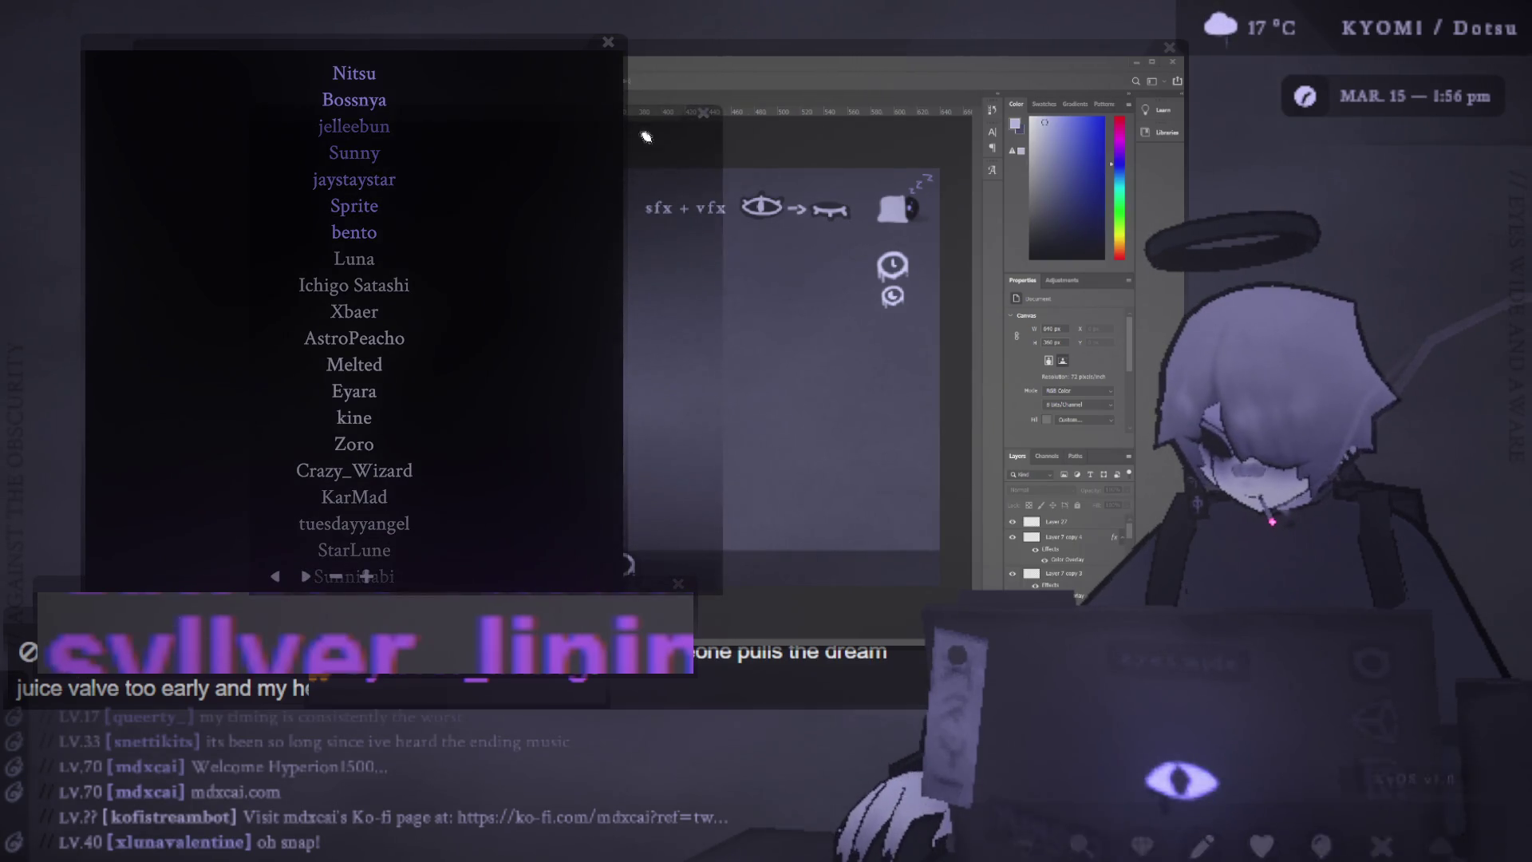
click(461, 343)
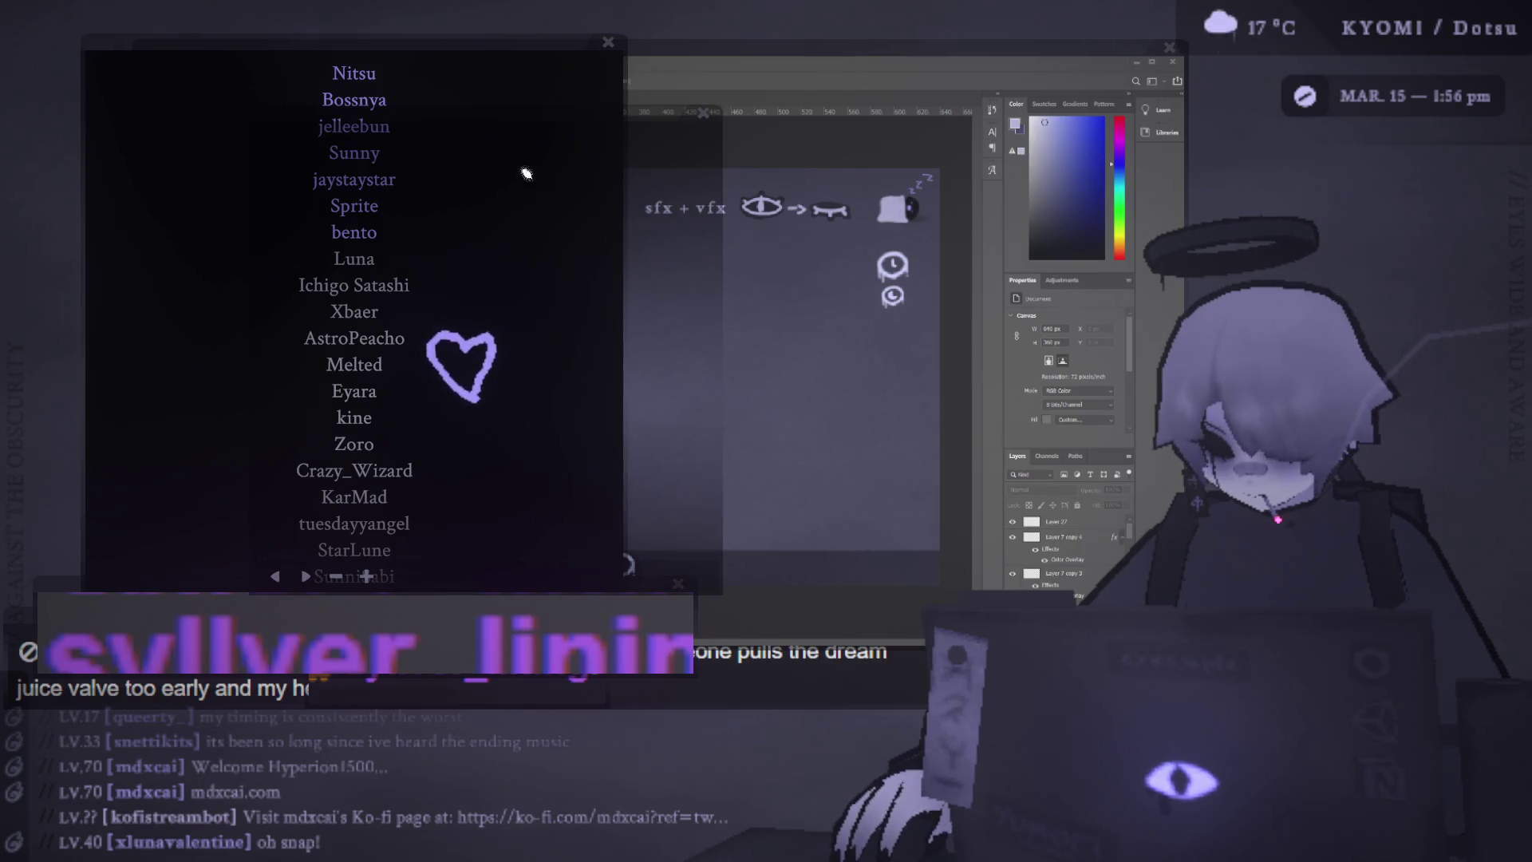
mouse_move(633, 114)
mouse_down()
mouse_move(666, 83)
mouse_move(677, 8)
mouse_move(957, 80)
mouse_up()
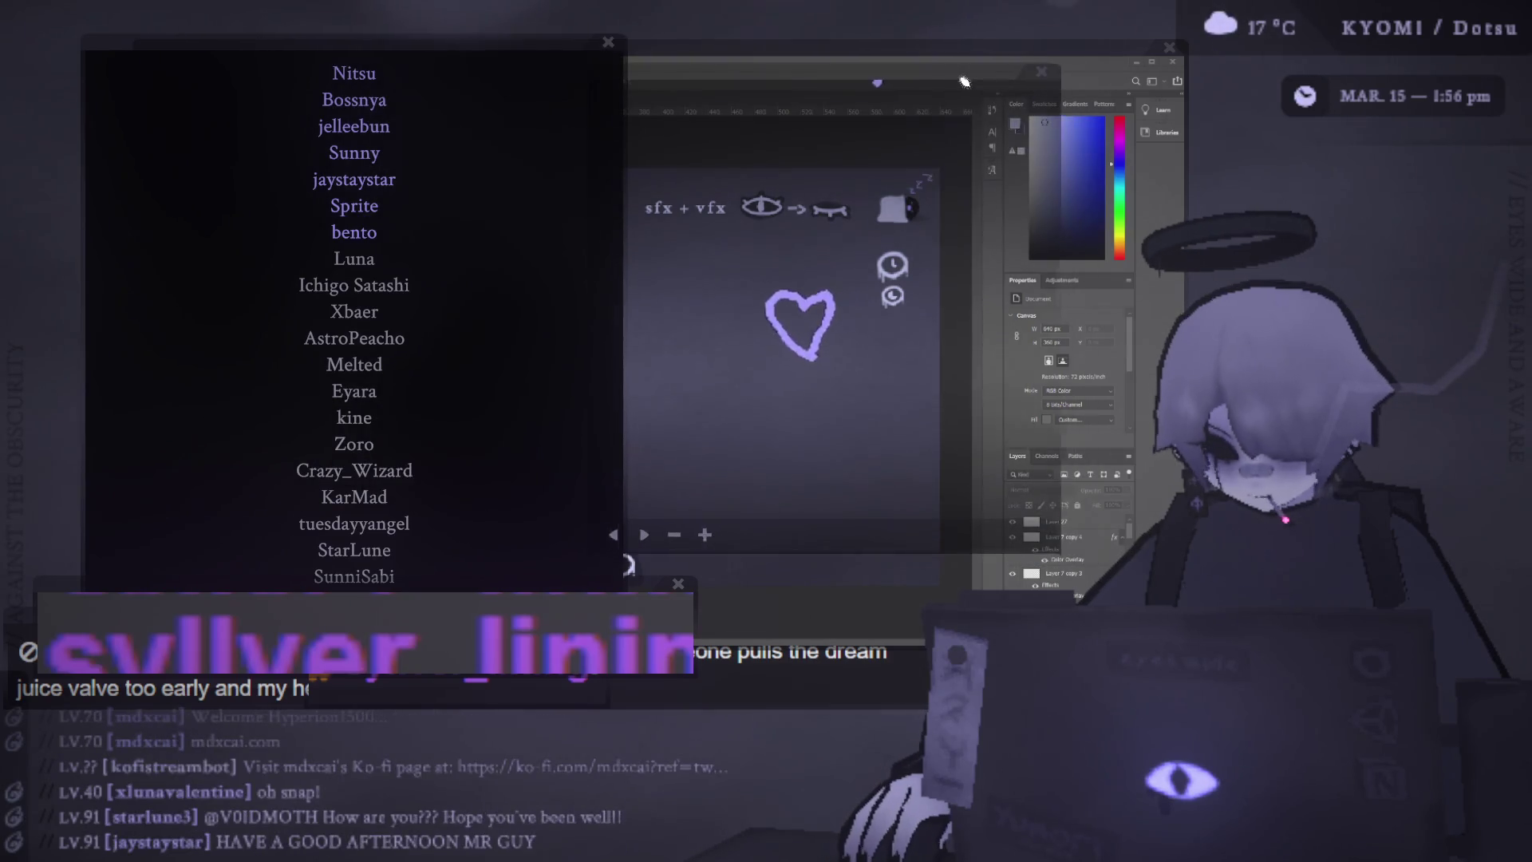